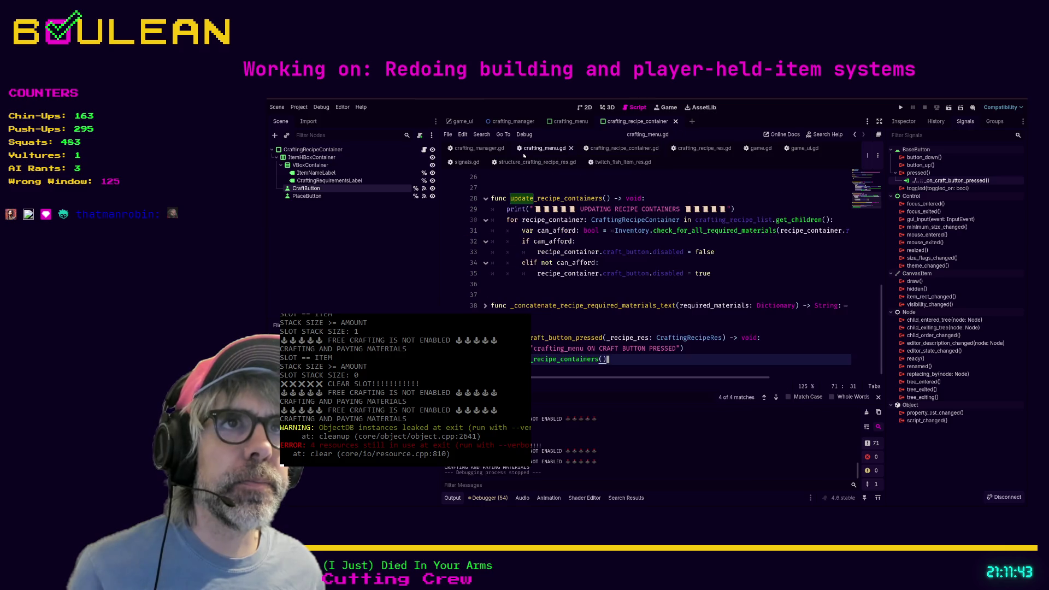
Paste the craft_button_pressed call below pass in _ready and turn its emit_ prefix into connect.
scroll(617, 288, "up", 15)
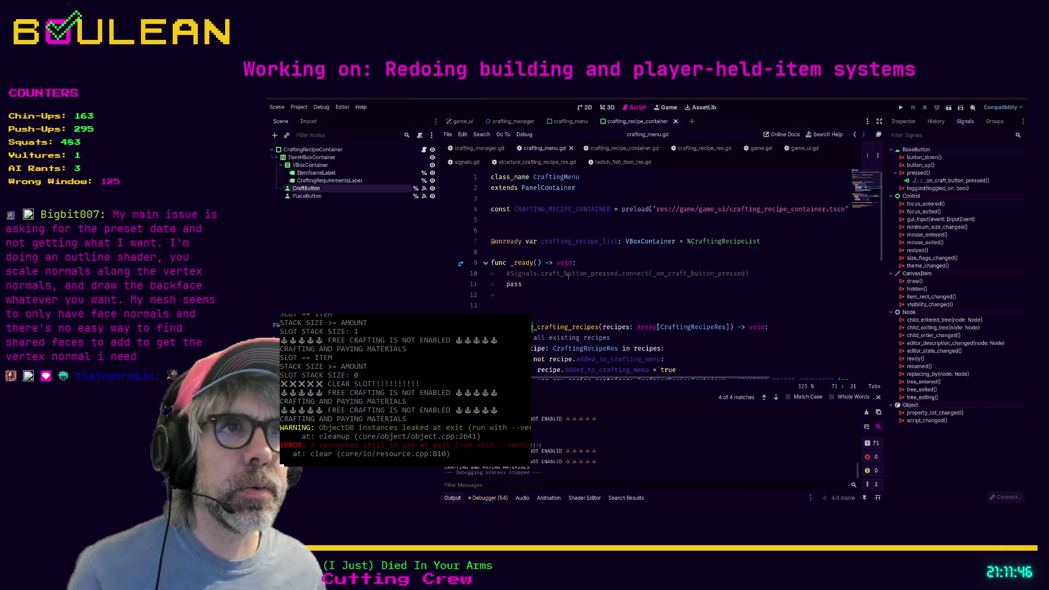
left_click(600, 284)
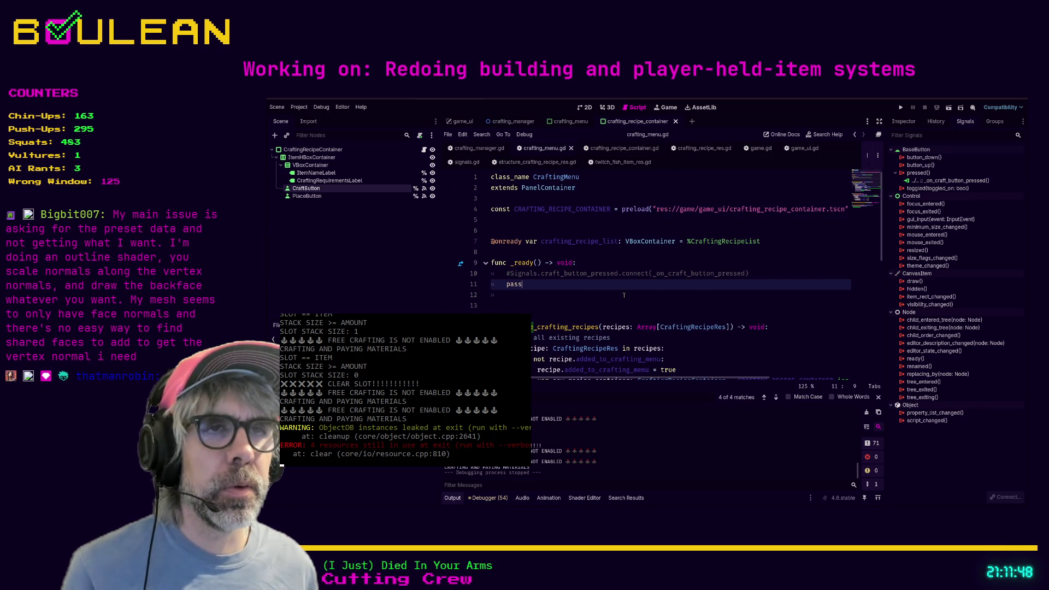
key("Return")
type("Signals.emit_craft_button_pressed(recipe_res)")
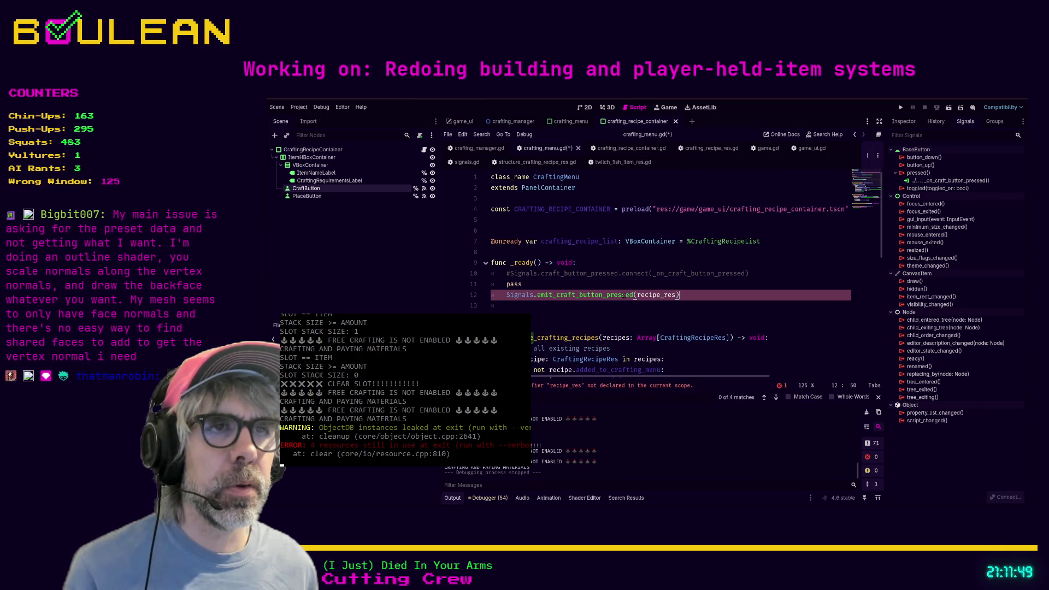
left_click_drag(558, 294, 537, 295)
key("BackSpace")
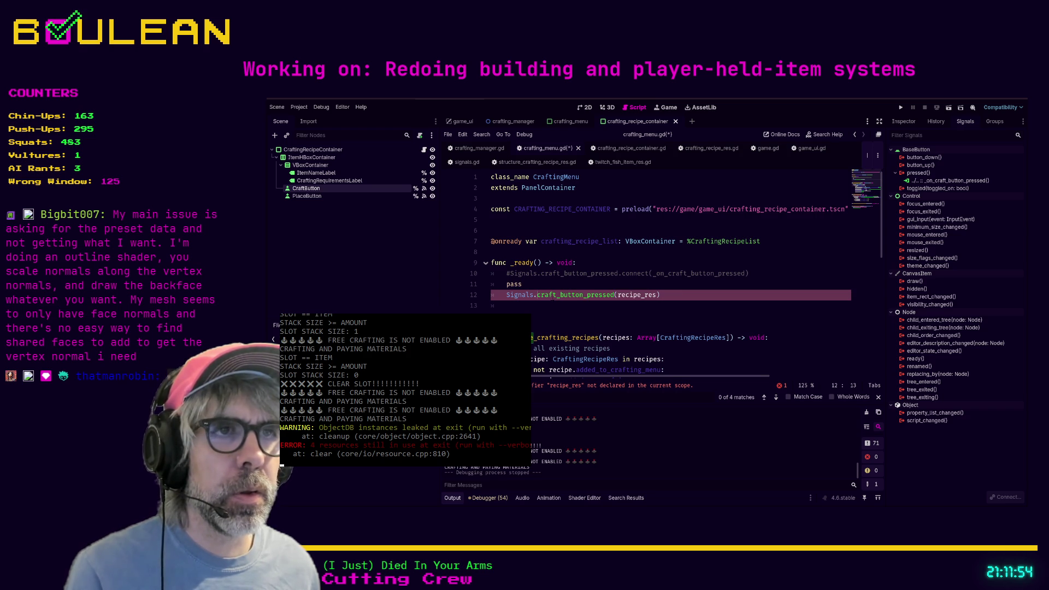
type("connect")
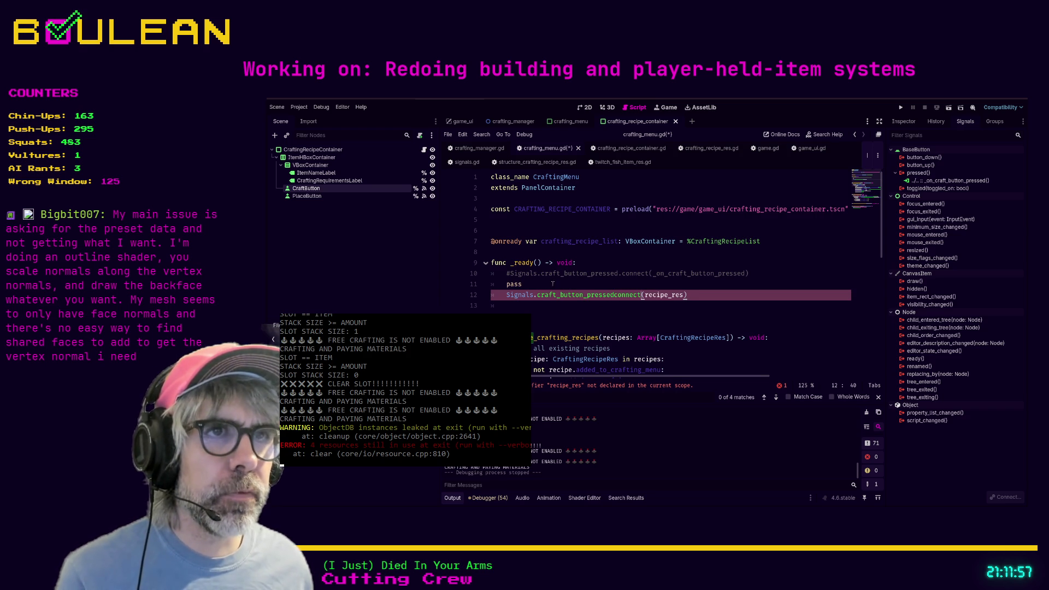
Comment out pass and finish the line as Signals.craft_button_pressed.connect(_on_craft_button_pressed).
left_click(556, 285)
key("shift+Home")
key("shift+Home")
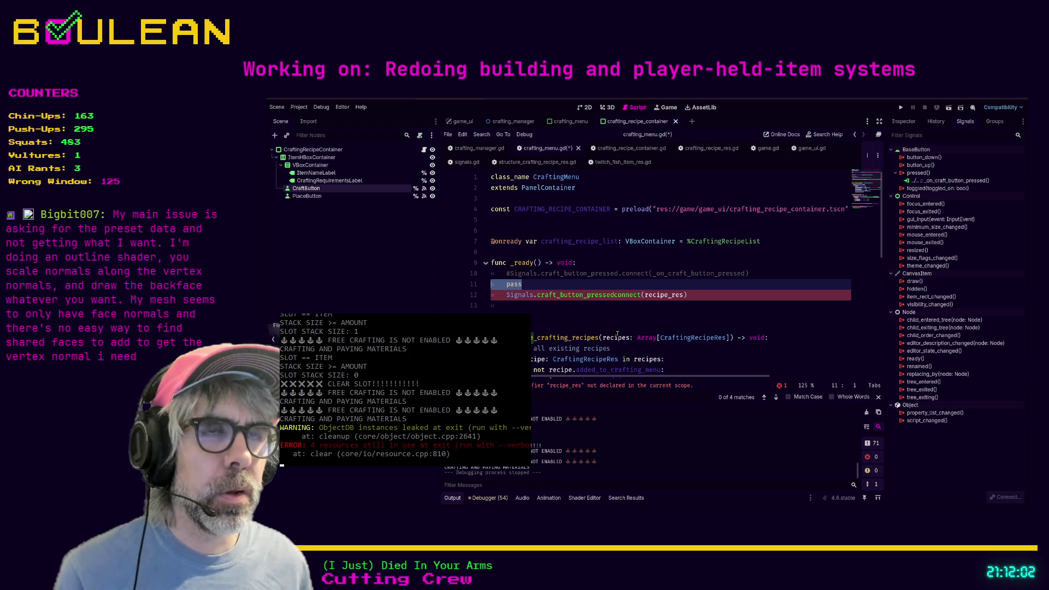
key("ctrl+k")
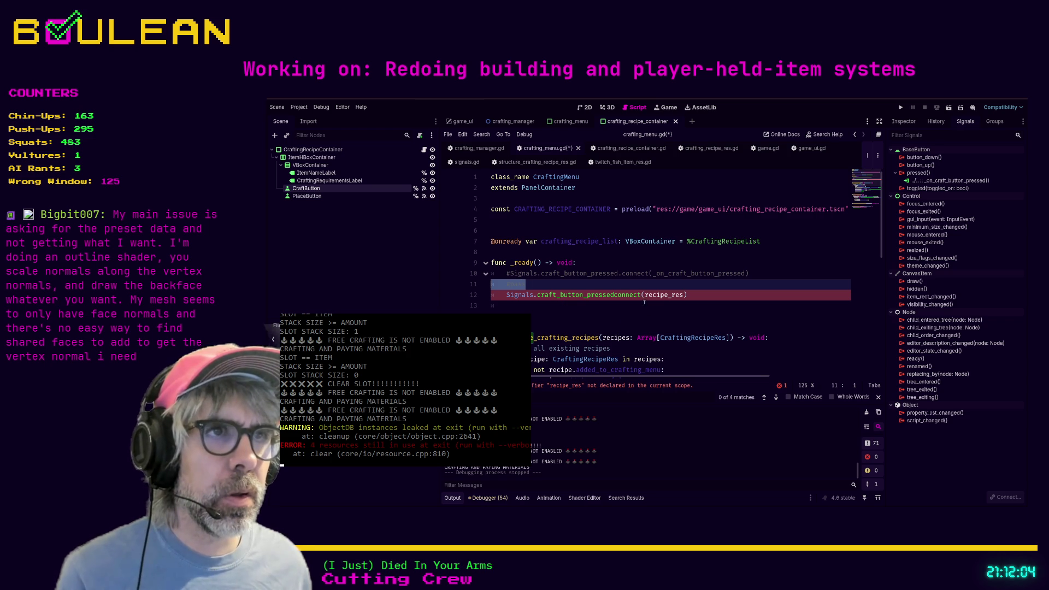
left_click(643, 295)
type(".")
double_click(661, 295)
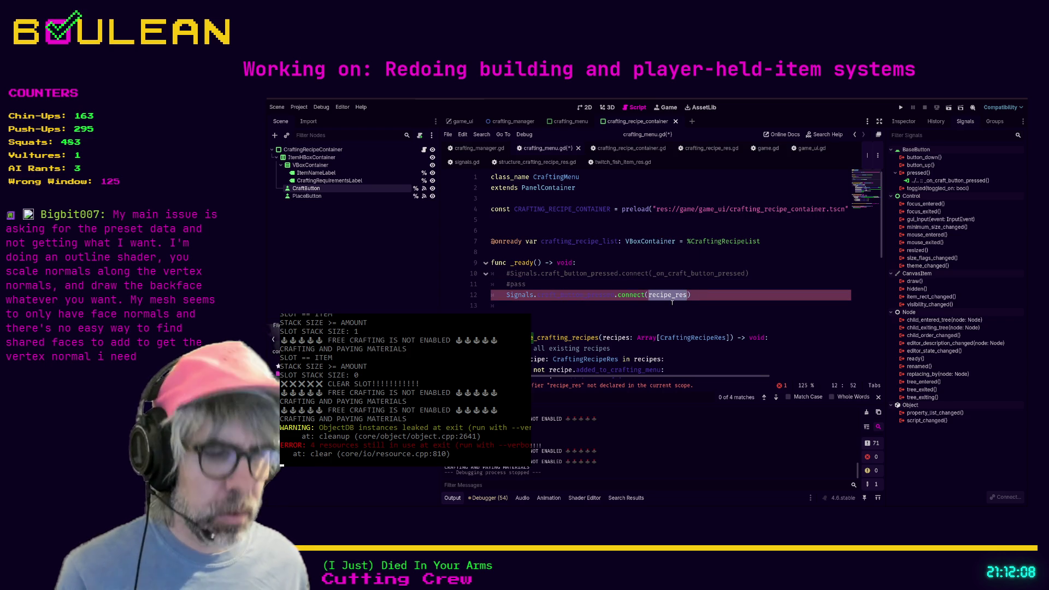
type("_on_cra")
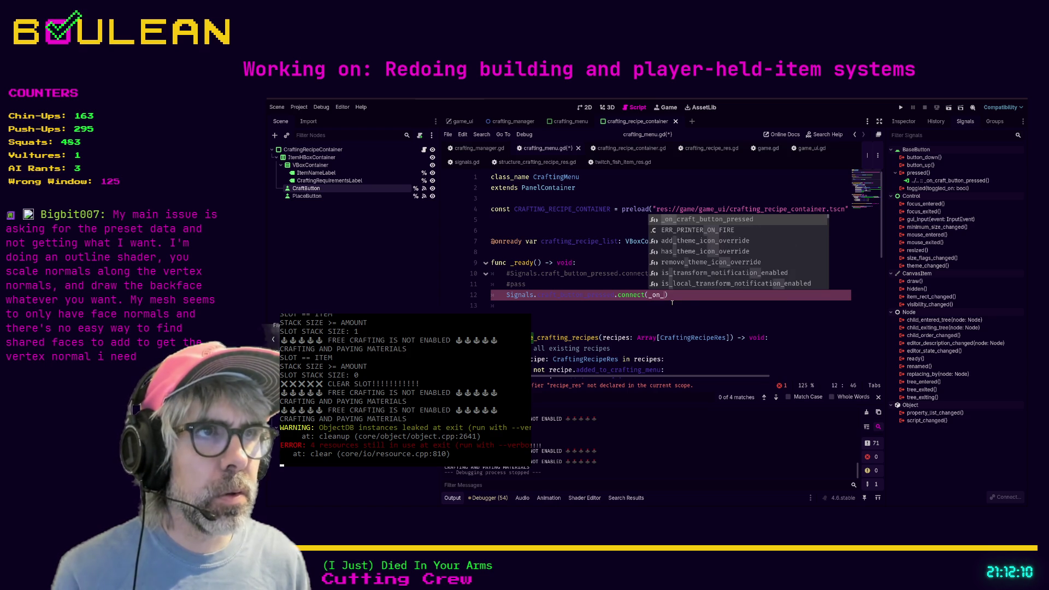
type("ft_button_pressed")
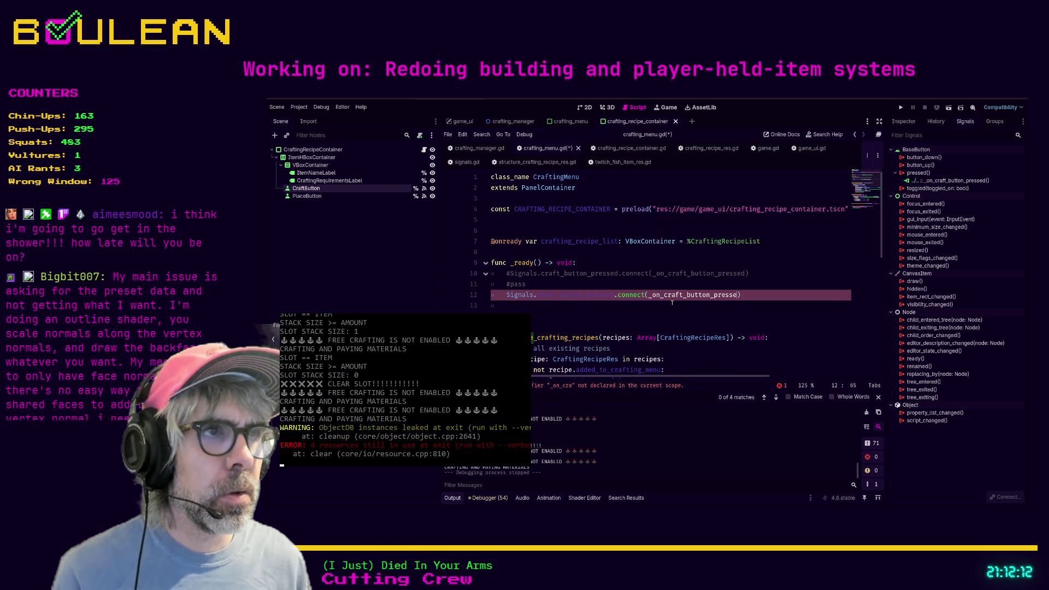
left_click(576, 306)
scroll(579, 306, "down", 5)
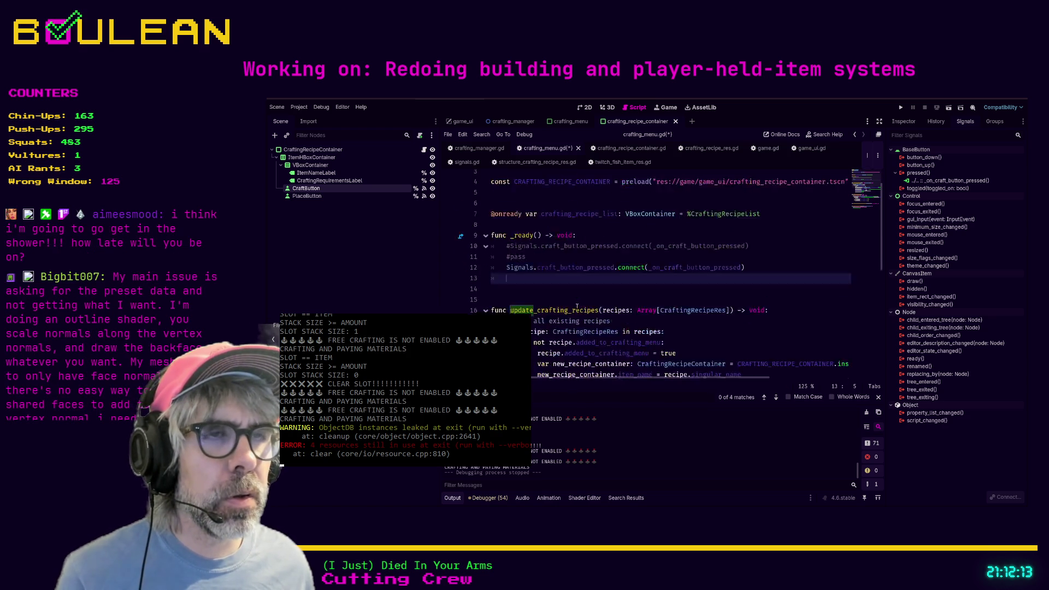
Save crafting_menu.gd.
left_click(625, 358)
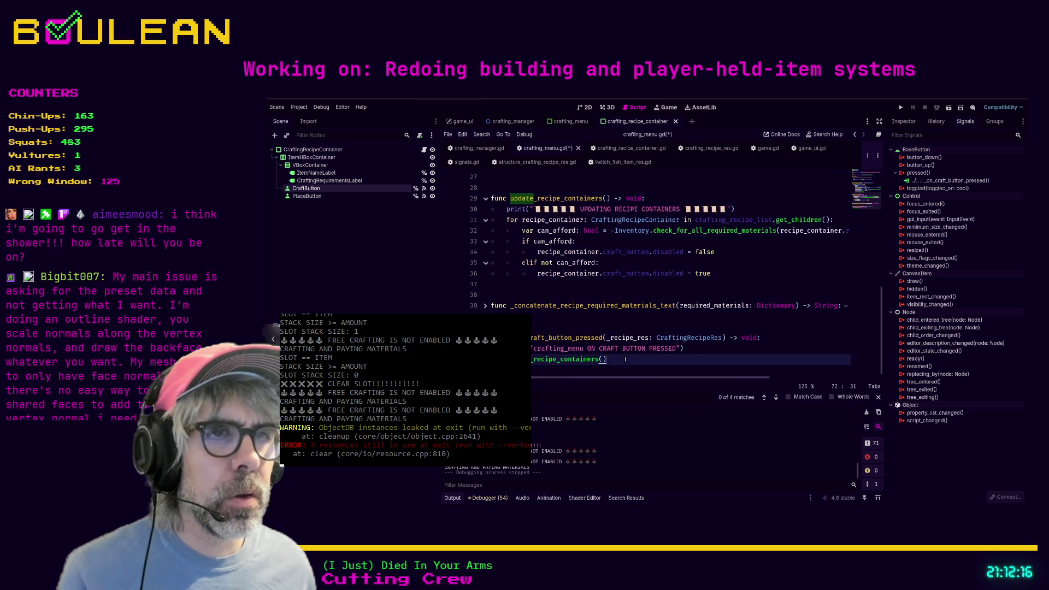
left_click(607, 327)
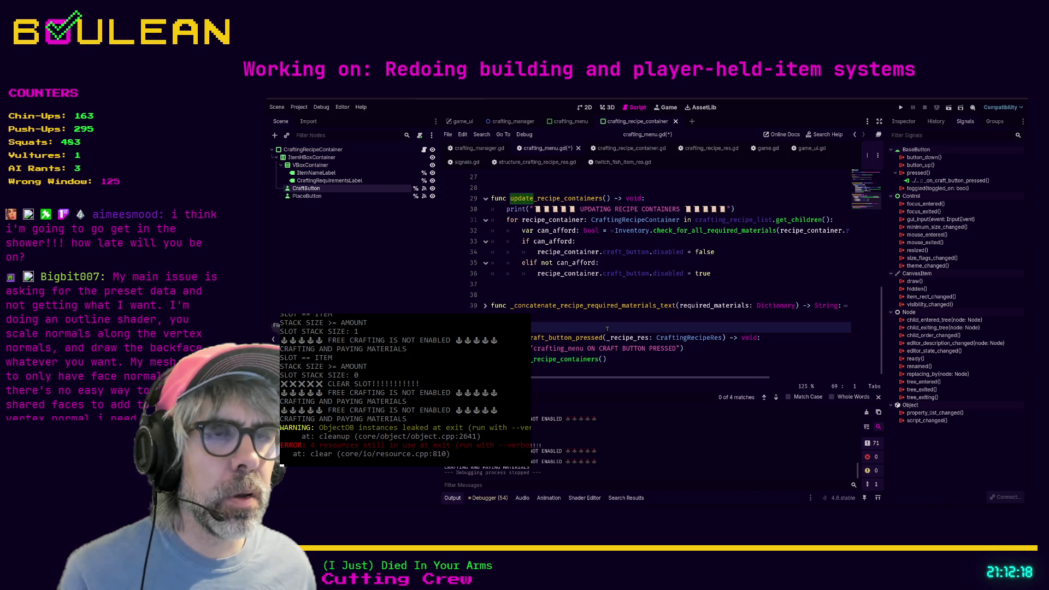
key("ctrl+s")
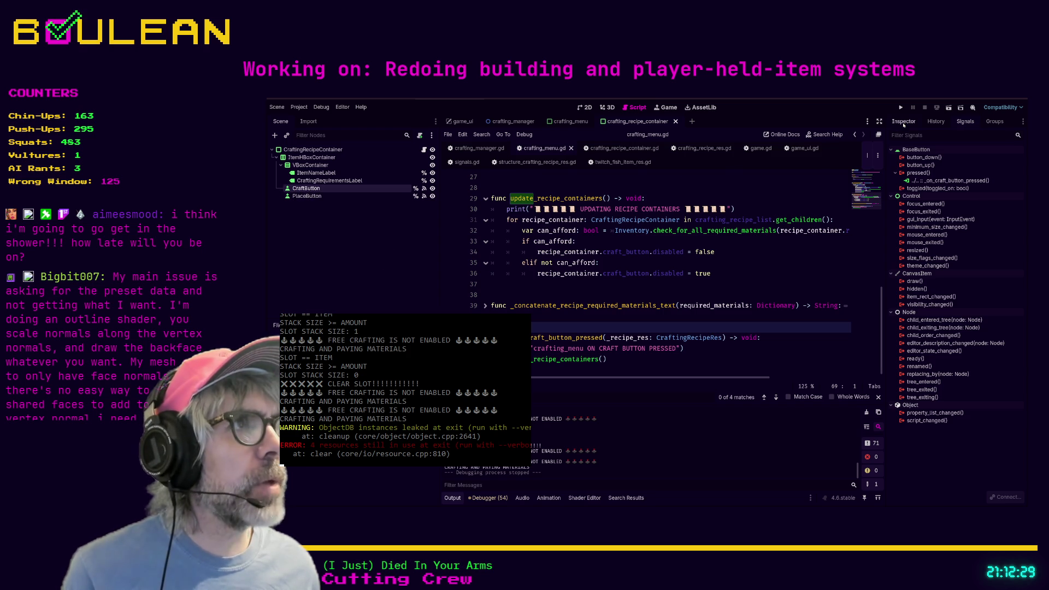
Open CraftButton's pressed-signal method, _on_craft_button_pressed, in crafting_recipe_container.gd.
left_click(904, 123)
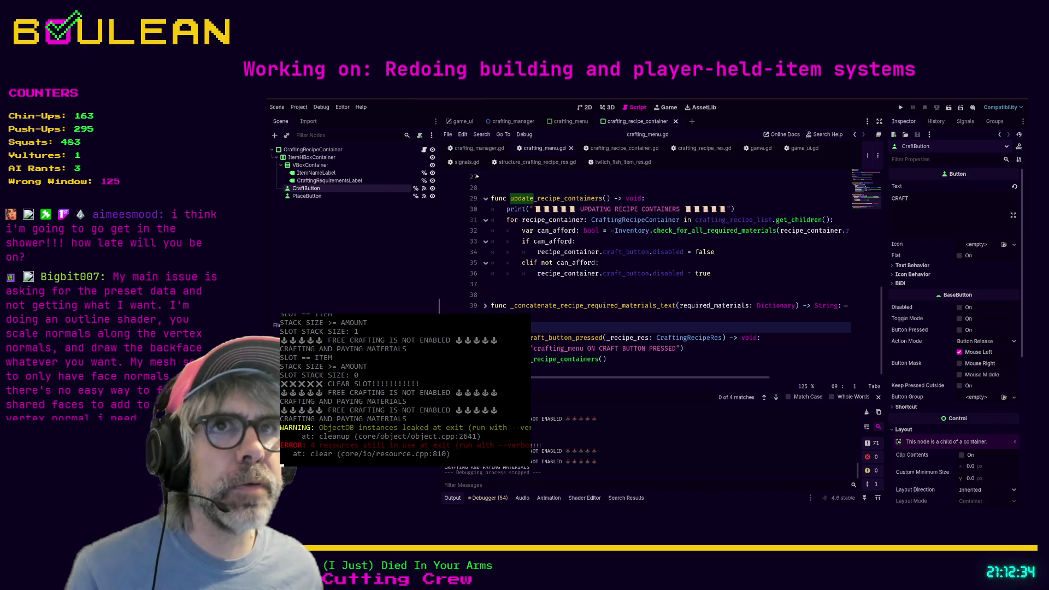
left_click(965, 121)
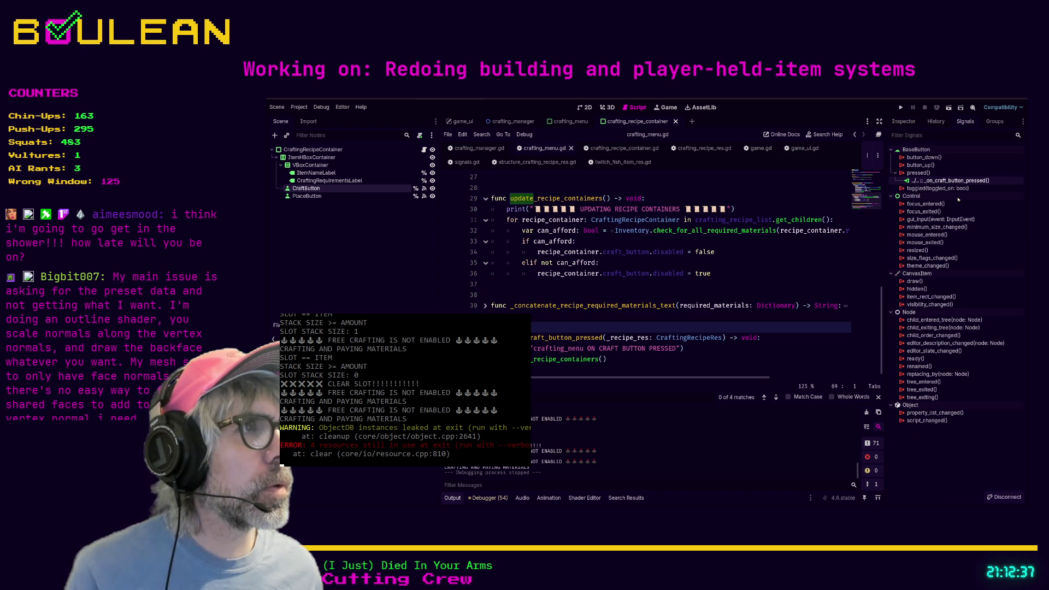
double_click(951, 181)
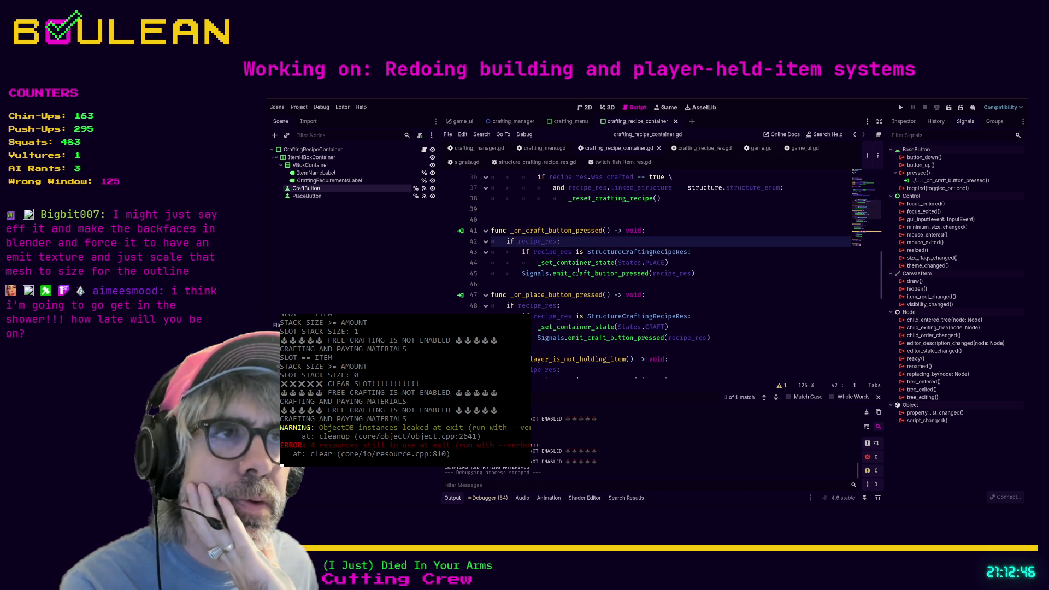
Insert print("EMITTING CRAFT BUTTON PRESSED") before the emit line and run the game with F5.
left_click(671, 263)
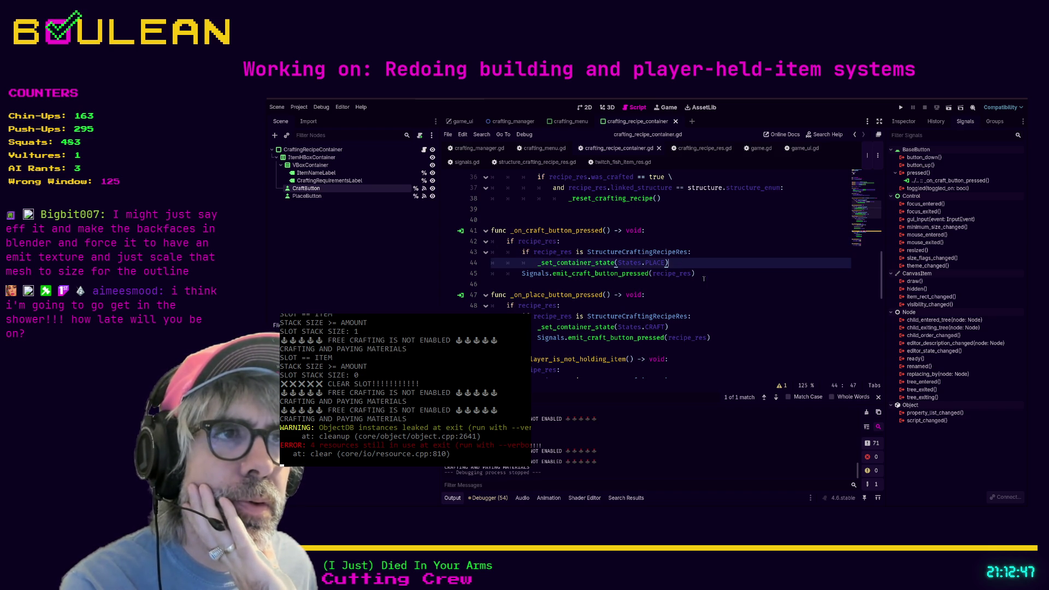
key("Return")
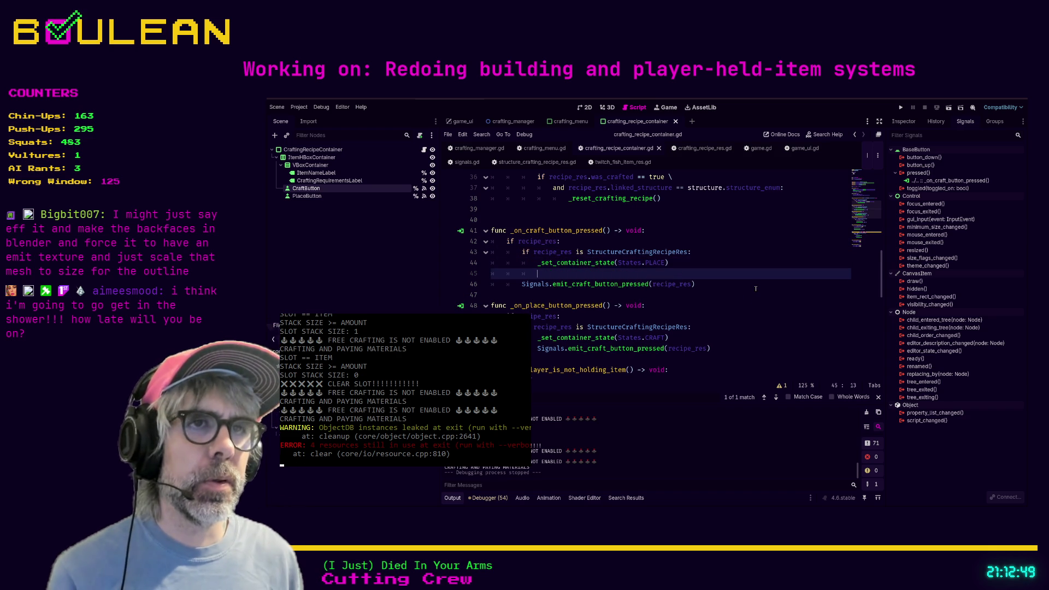
type("print(\"EMITTING CRAFT BUTTON PRESSED")
key("F5")
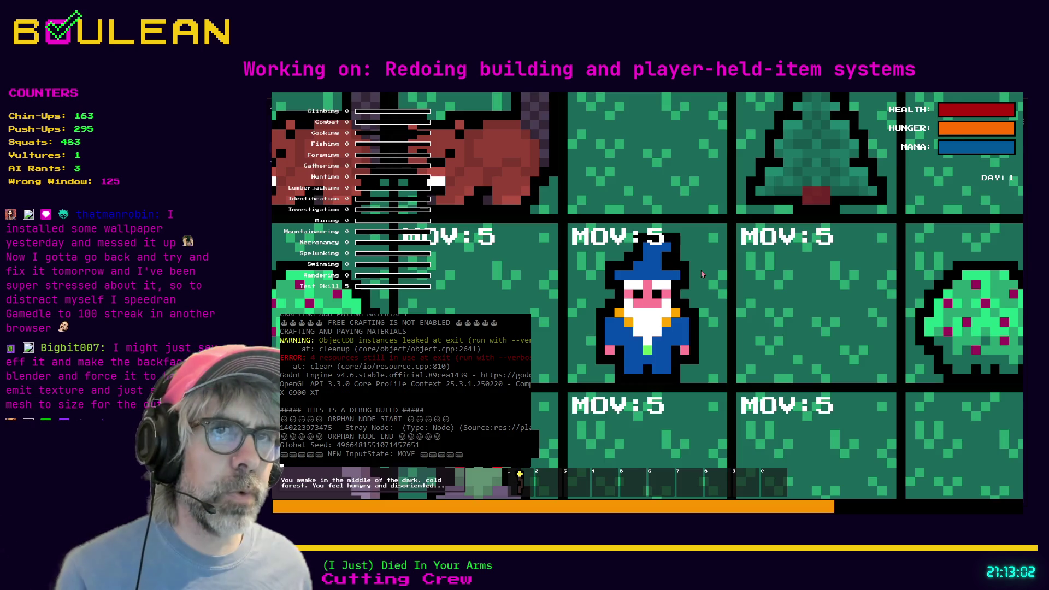
Walk the wizard down to the Grass Tuft, gather grass, and bring up the crafting panel.
scroll(702, 273, "down", 2)
scroll(702, 274, "down", 2)
key("s")
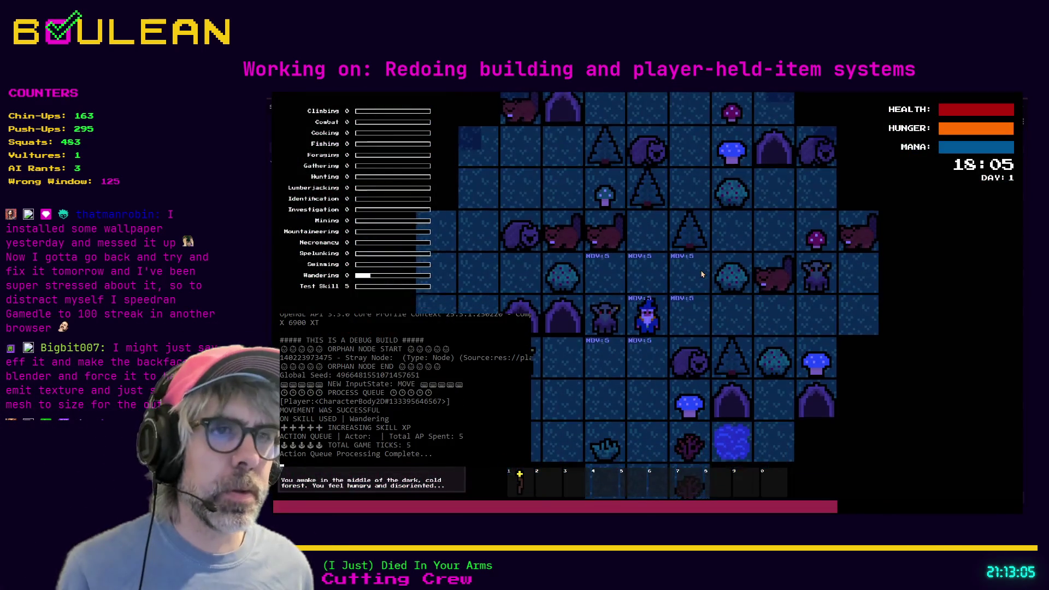
key("s")
key("s")
key("s")
key("e")
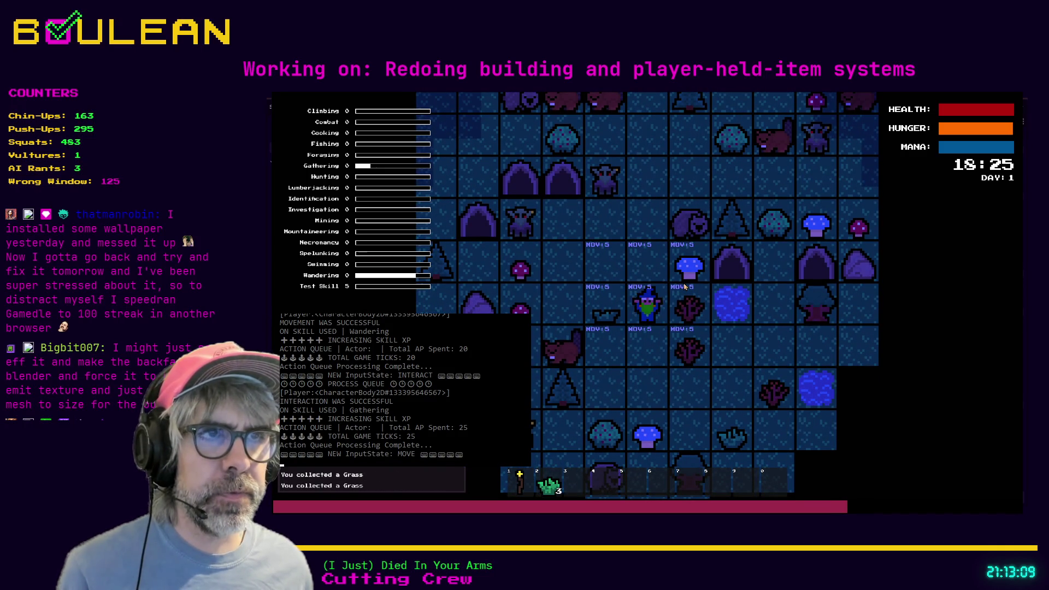
key("c")
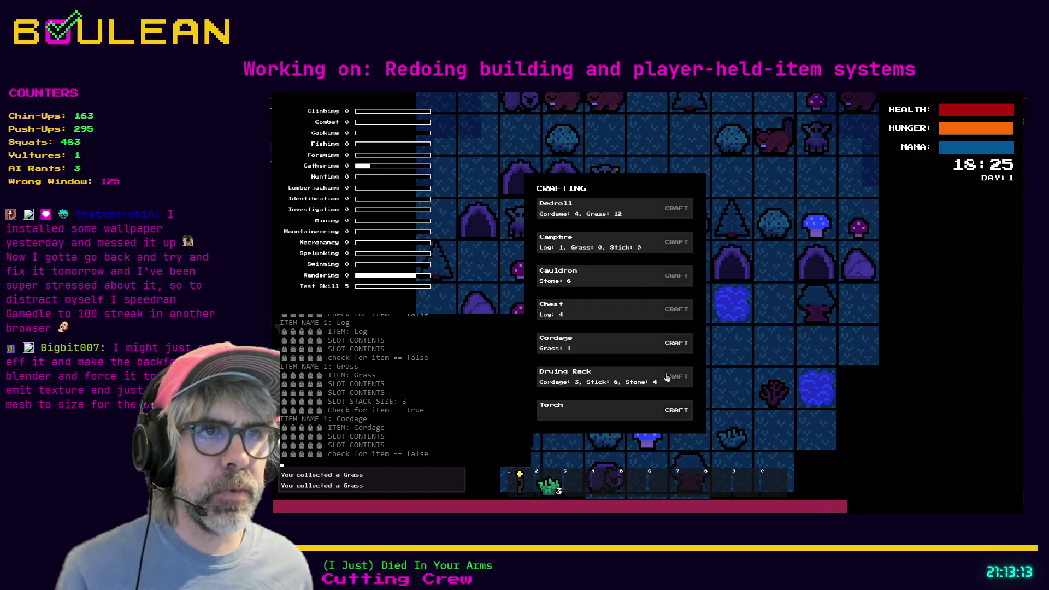
Craft four Cordage, close the crafting panel, and walk the player two tiles across the map.
left_click(676, 343)
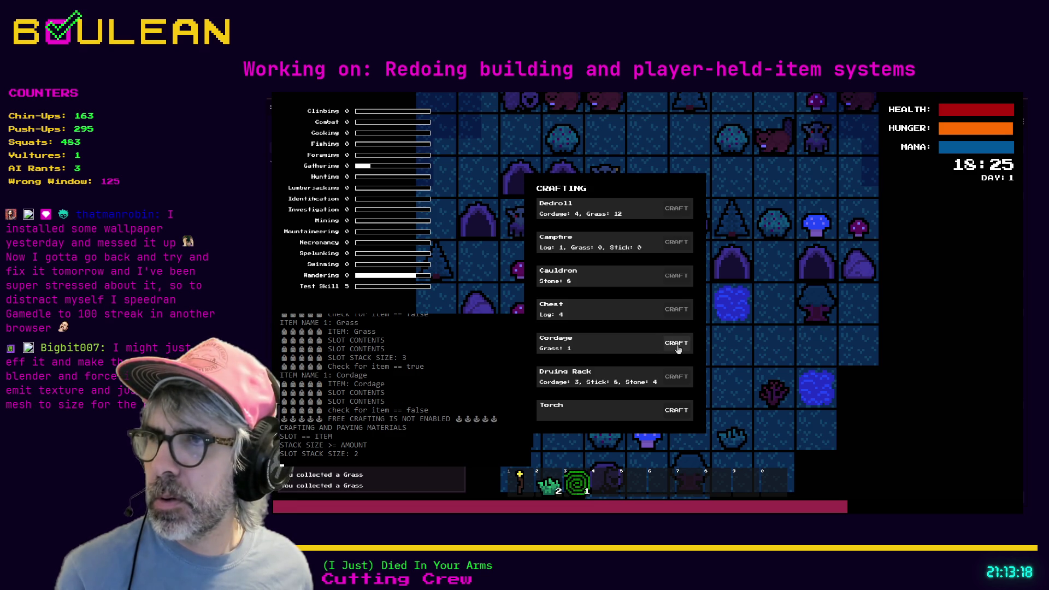
left_click(677, 343)
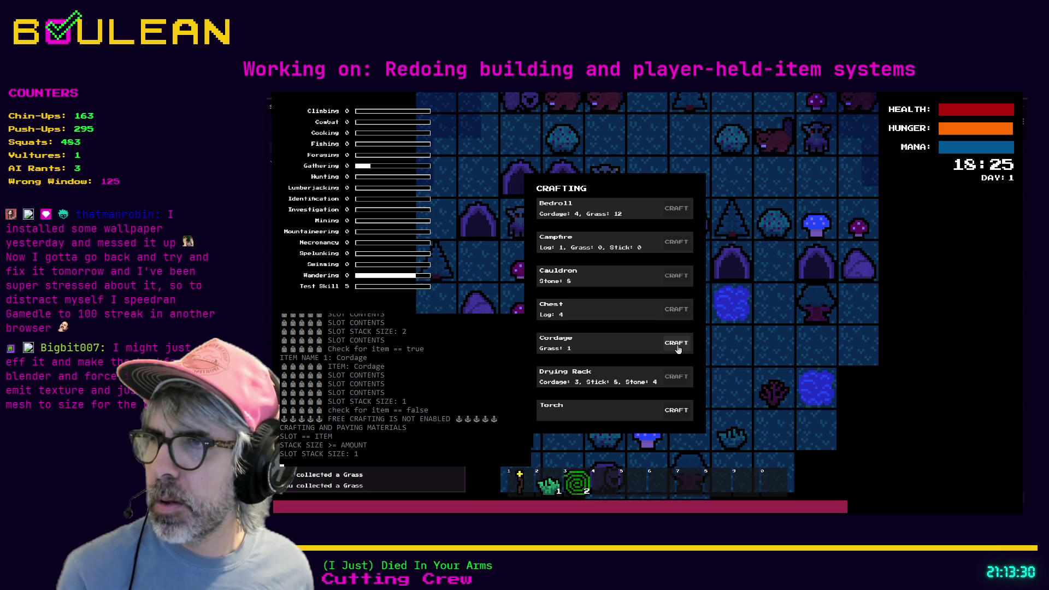
left_click(677, 345)
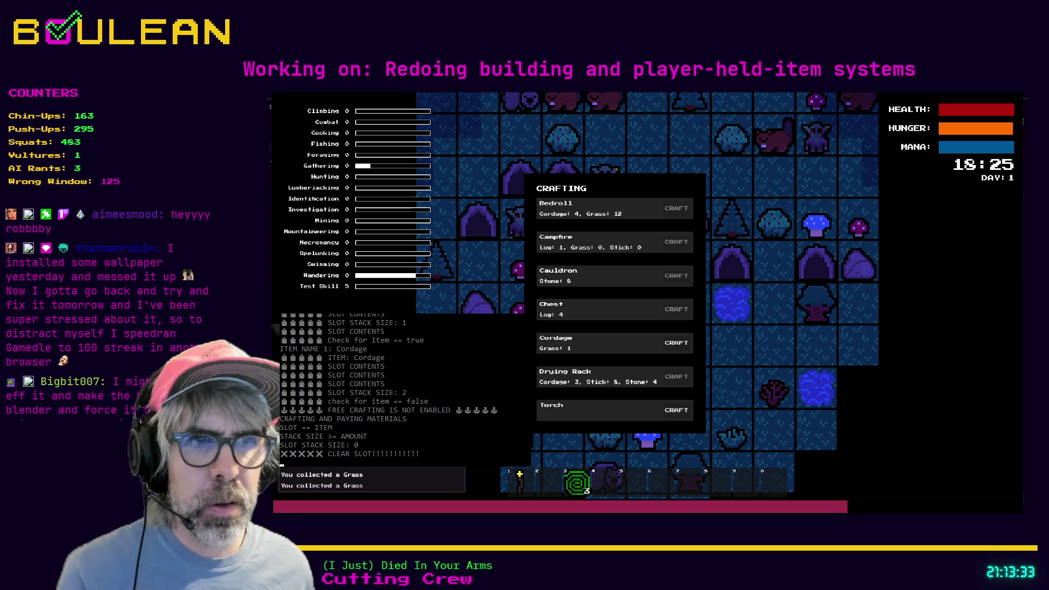
left_click(675, 343)
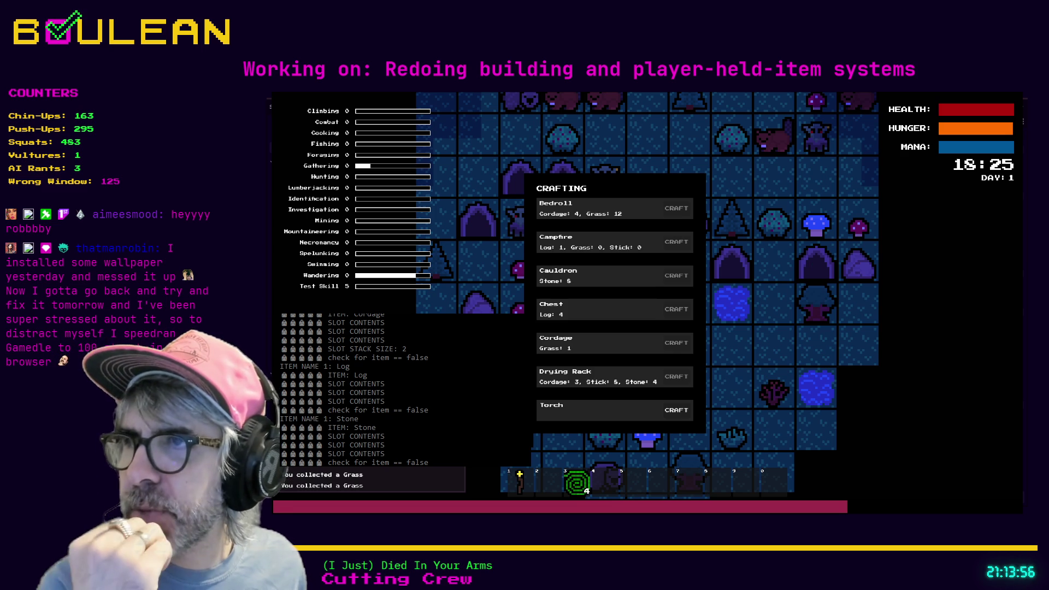
key("Escape")
left_click(649, 347)
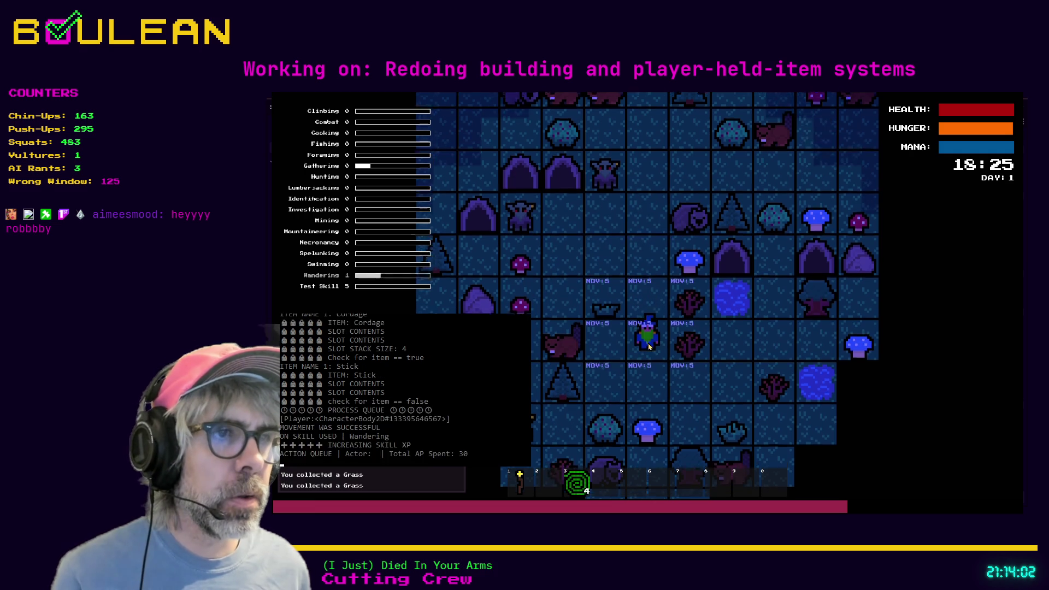
Move to the Grass Tuft, gather it, and craft two Cordage.
left_click(649, 347)
left_click(649, 347)
key("e")
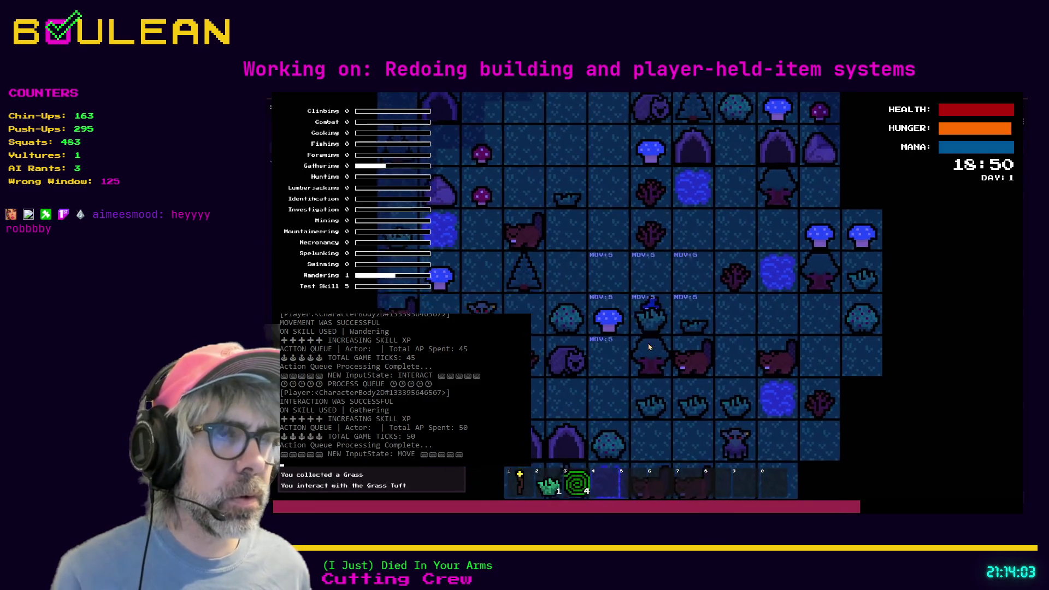
key("c")
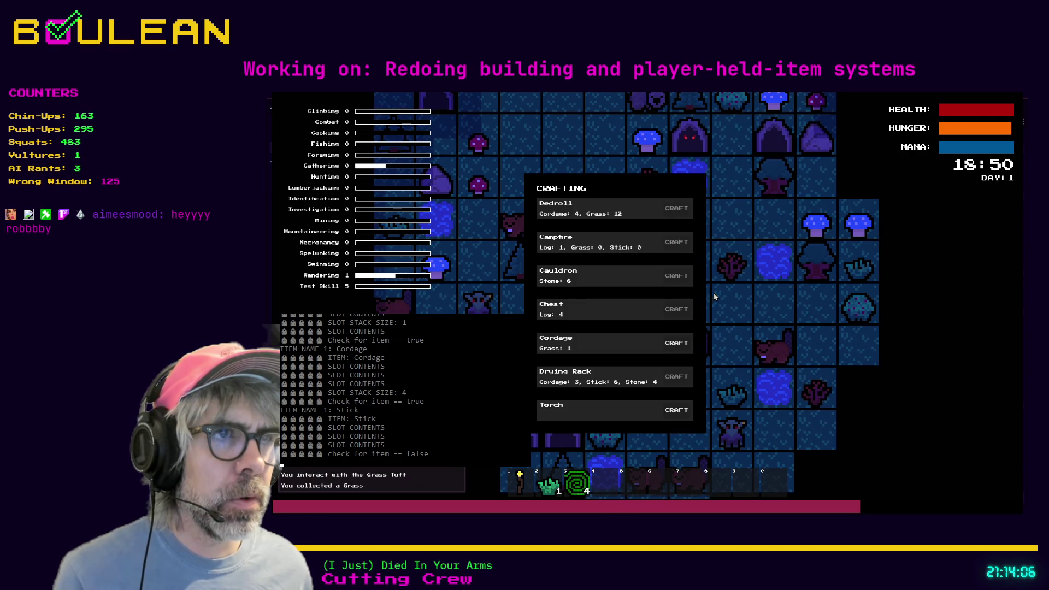
left_click(682, 343)
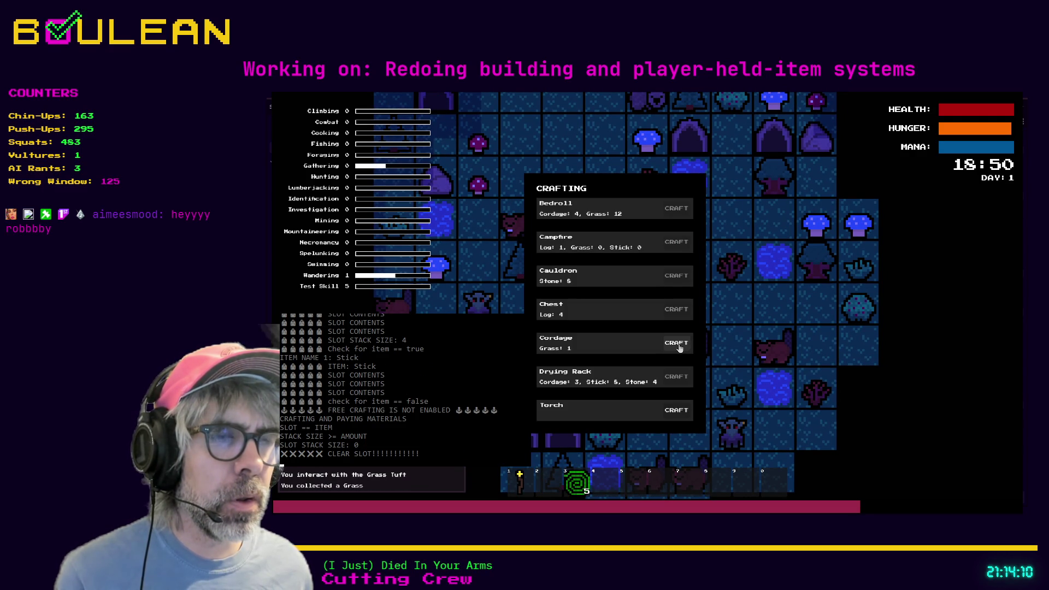
left_click(675, 344)
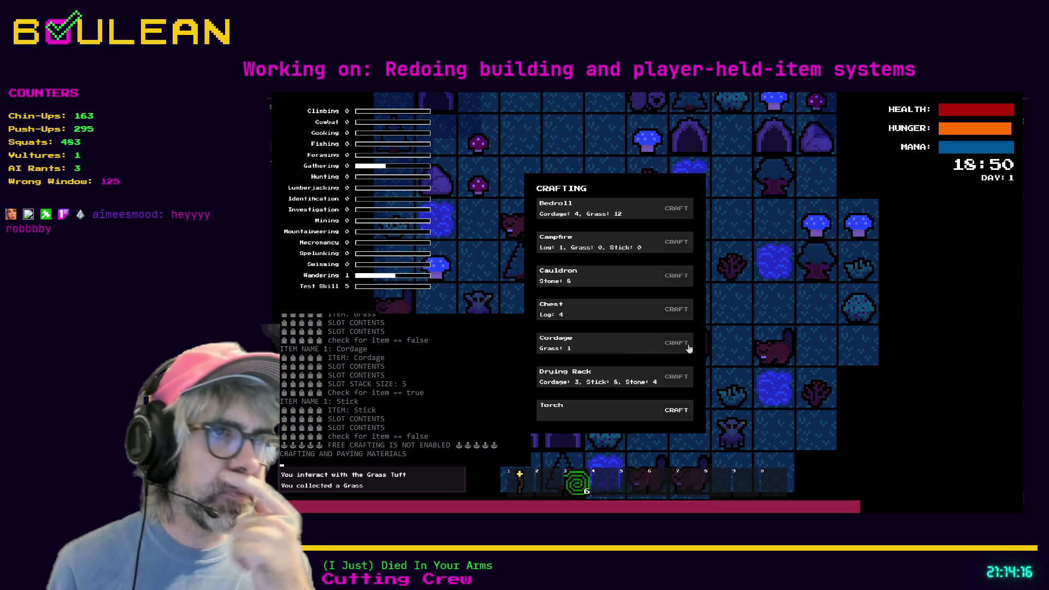
Walk to another Grass Tuft, gather it, and craft one more Cordage.
key("Escape")
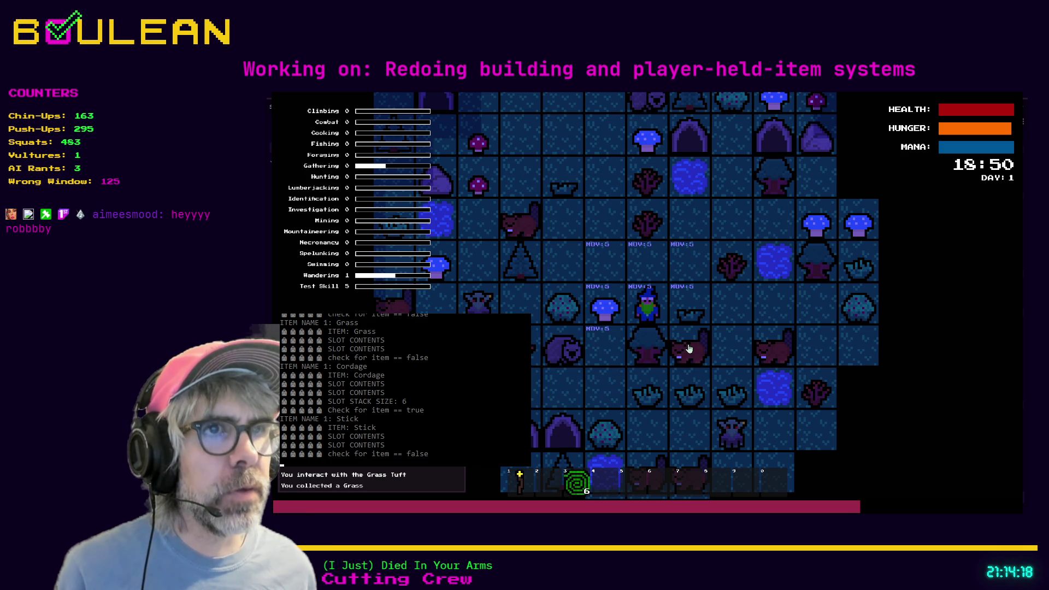
key("Up")
key("Right")
key("Right")
key("Right")
key("Right")
key("Down")
key("Down")
key("Right")
key("Right")
key("Down")
key("e")
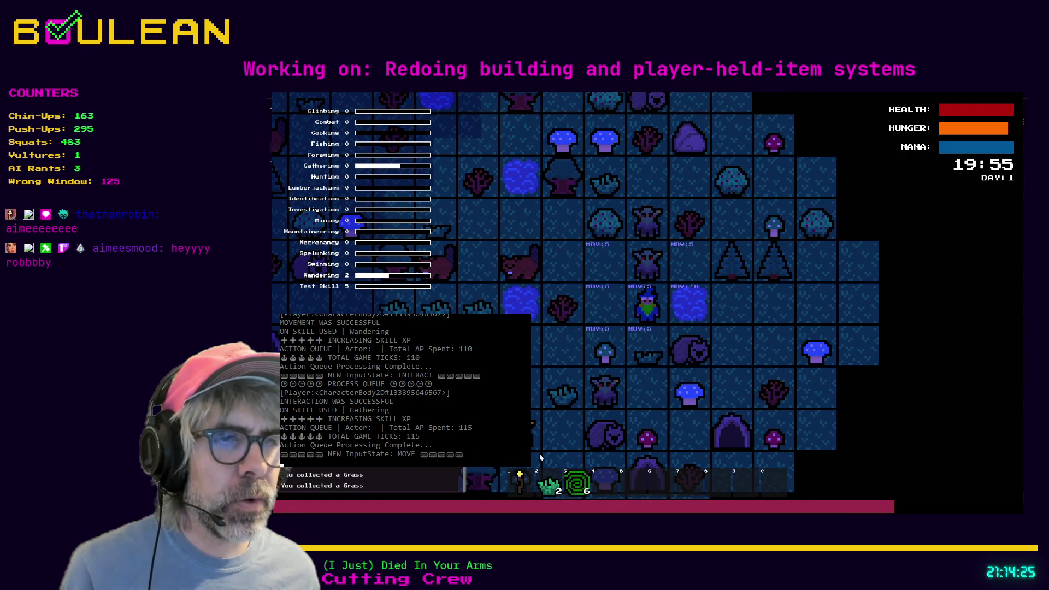
key("c")
left_click(677, 345)
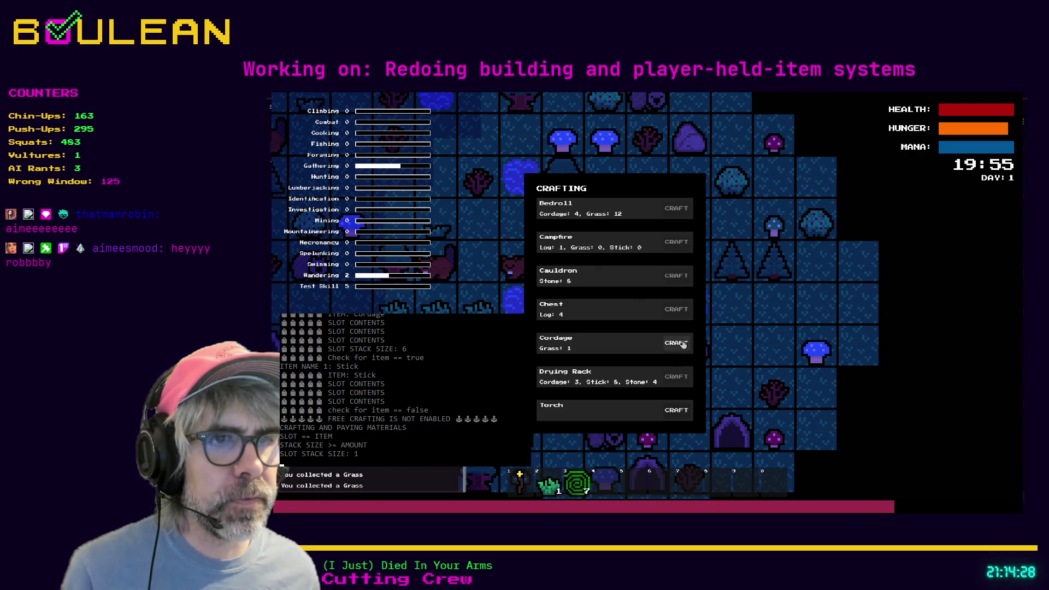
Craft two more Cordage to reach 9, close the panel, and stop the game with F8.
left_click(676, 347)
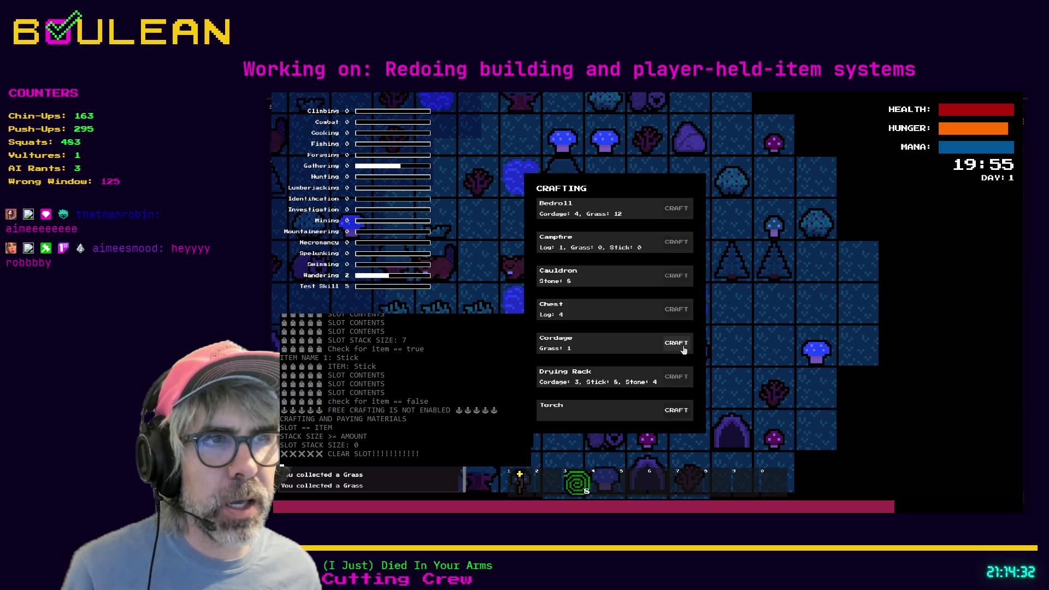
left_click(683, 350)
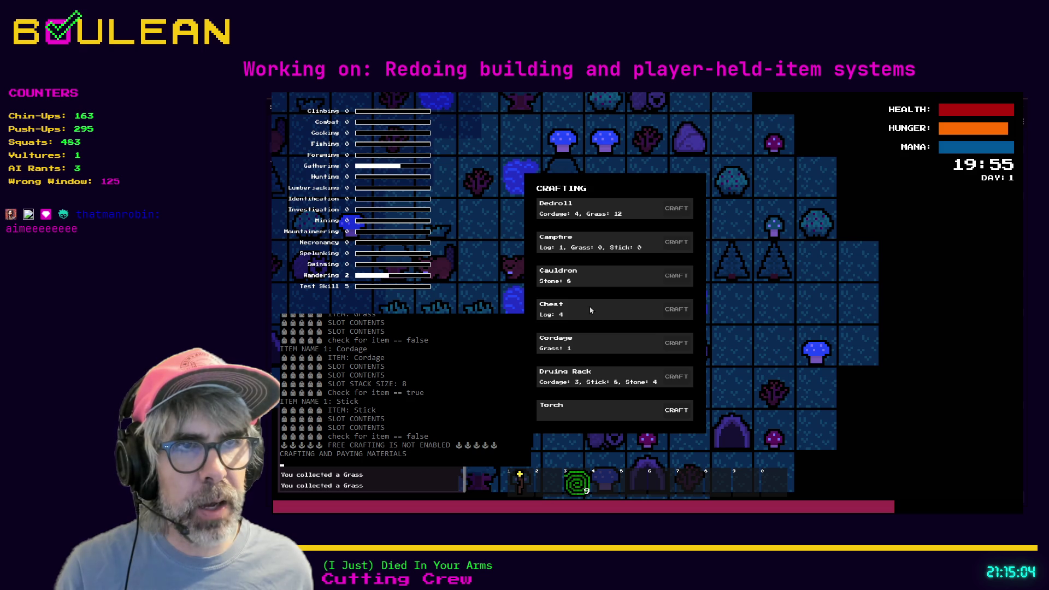
key("Escape")
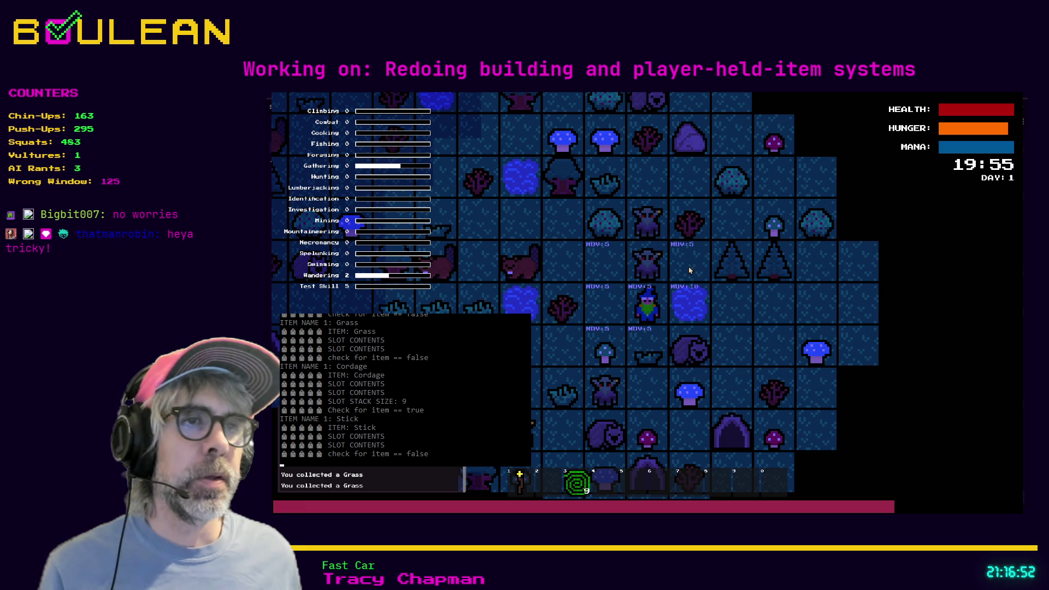
key("F8")
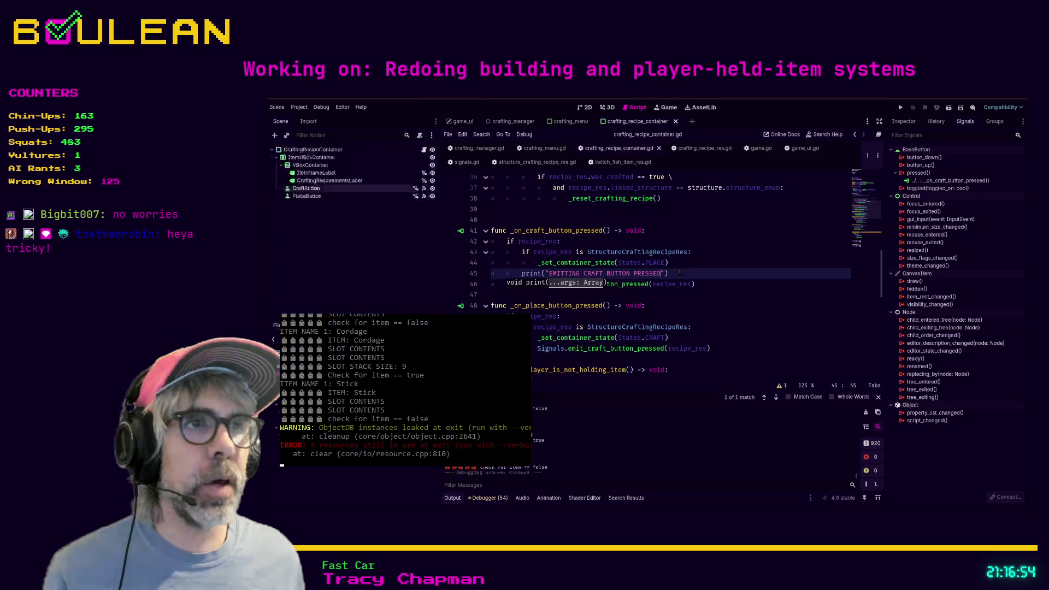
In crafting_manager.gd, delete the 'Add the item to the inventory' comment on line 84.
scroll(636, 287, "up", 1)
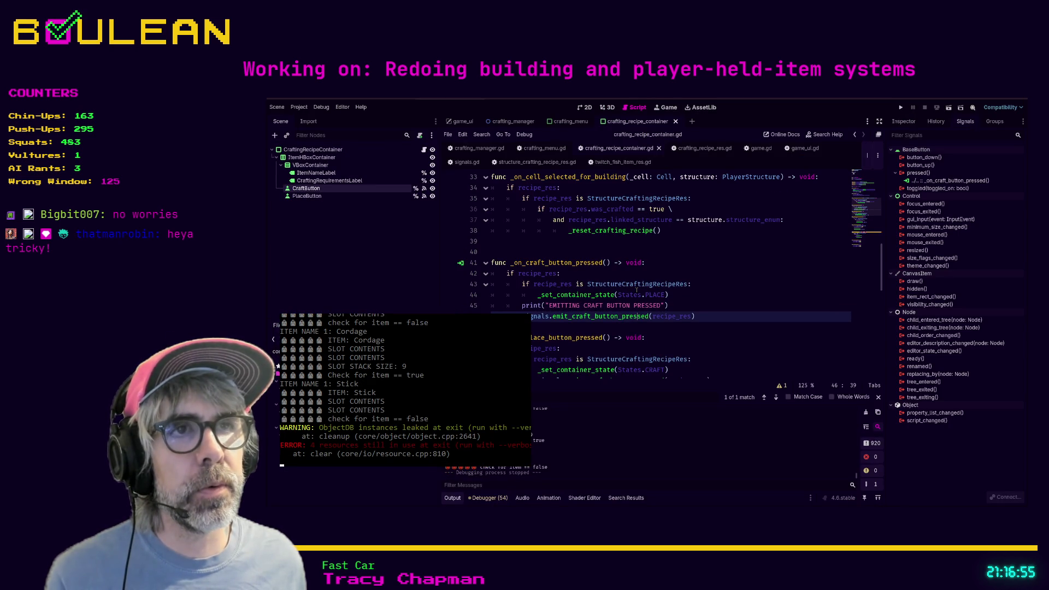
scroll(637, 290, "up", 5)
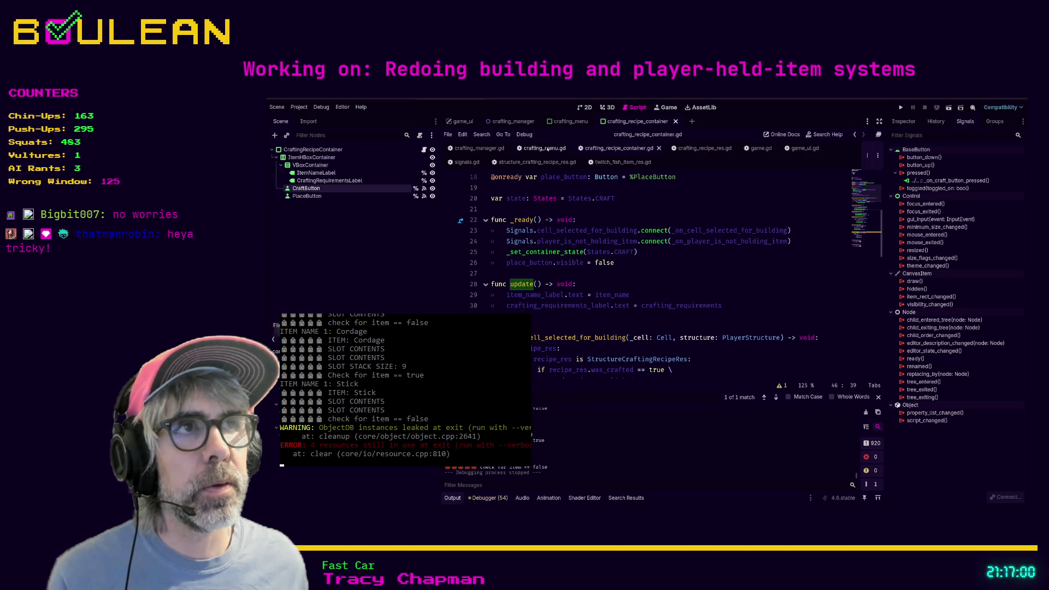
left_click(478, 148)
scroll(659, 269, "down", 1)
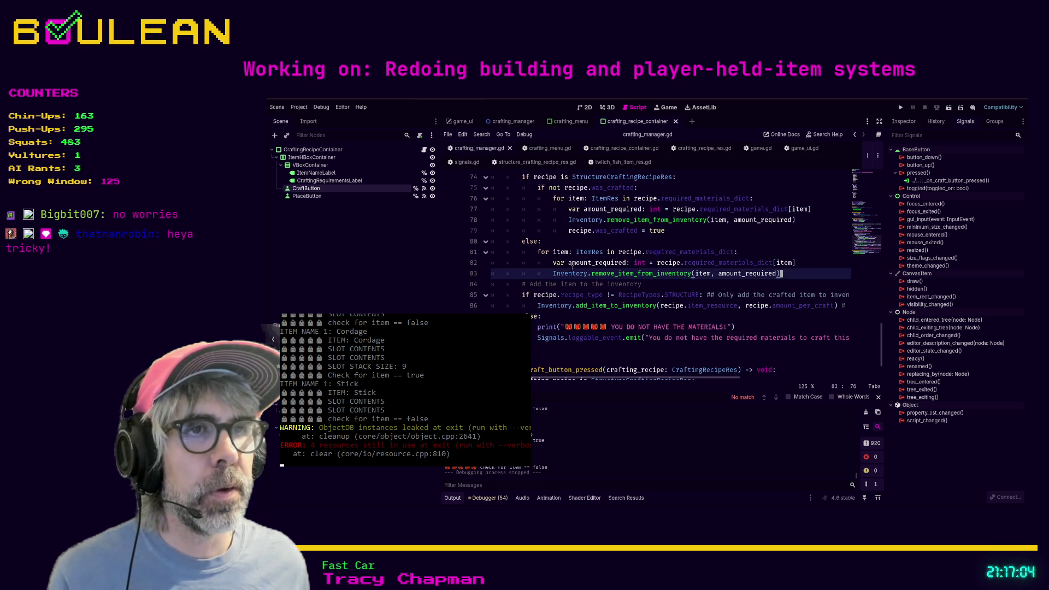
left_click(546, 274)
left_click(790, 275)
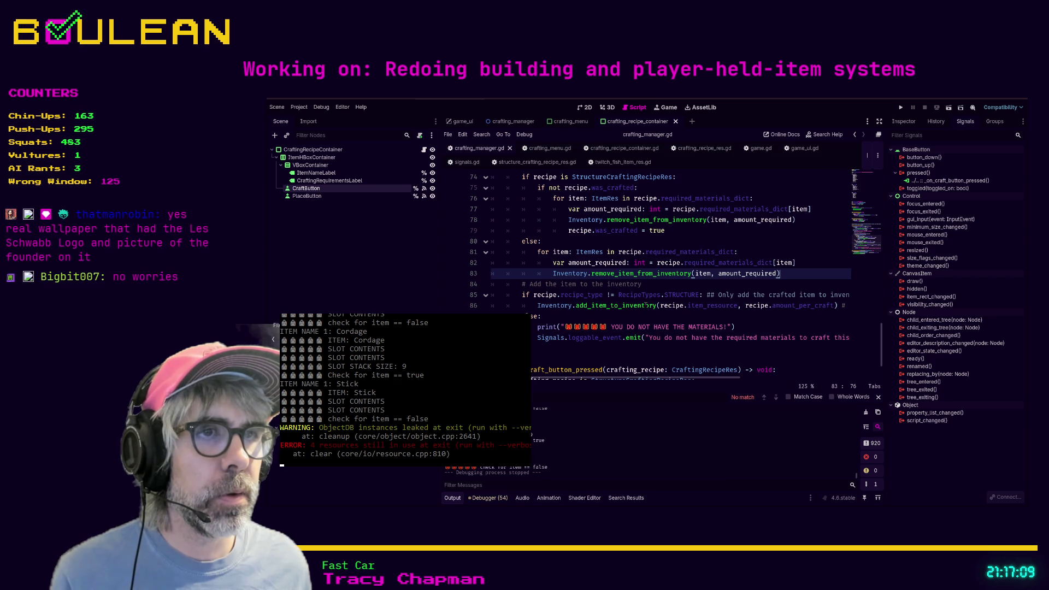
scroll(628, 314, "up", 2)
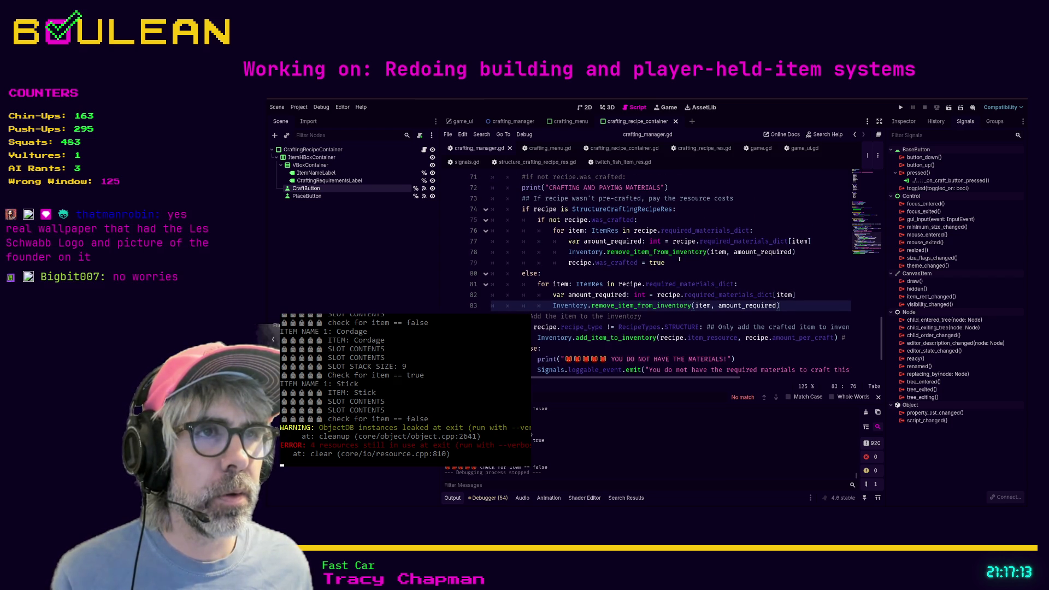
left_click(678, 262)
left_click(668, 270)
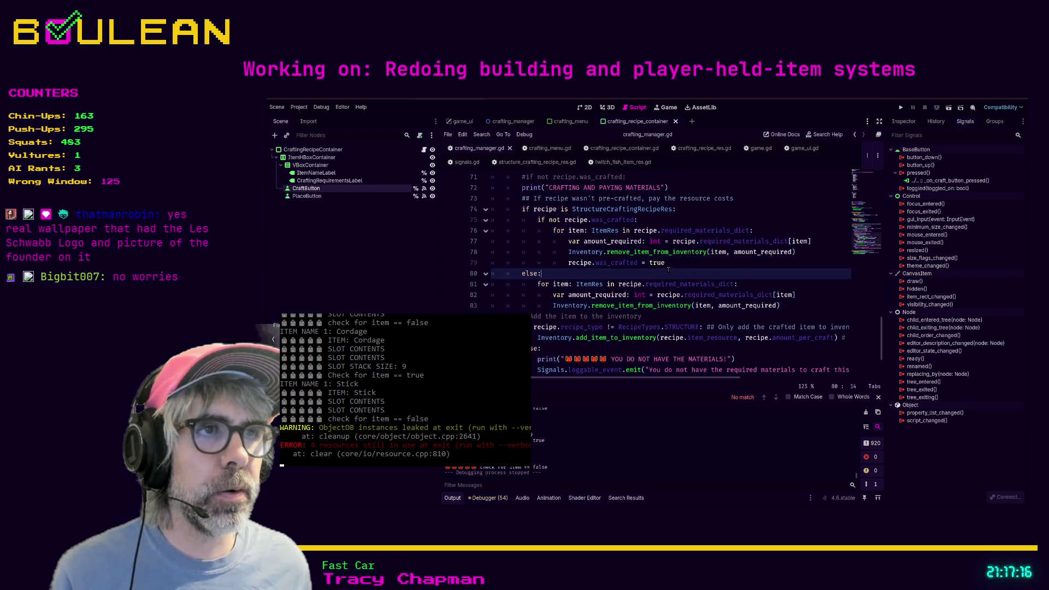
left_click(658, 319)
key("shift+Home")
key("shift+Home")
key("BackSpace")
key("BackSpace")
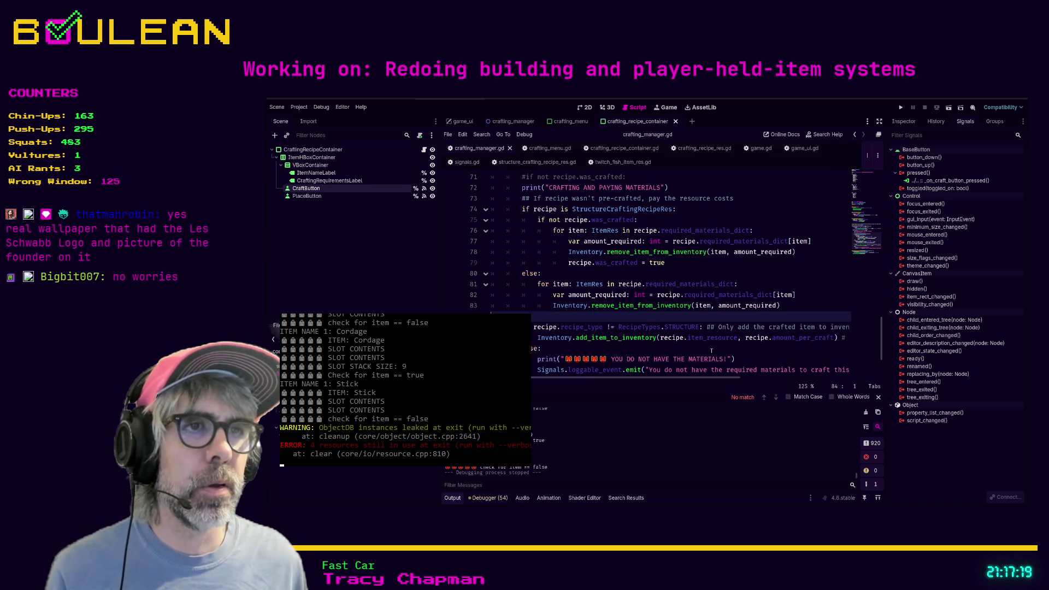
Start a 'Signals.cra' line after recipe.was_crafted = true, then switch to signals.gd.
left_click(690, 263)
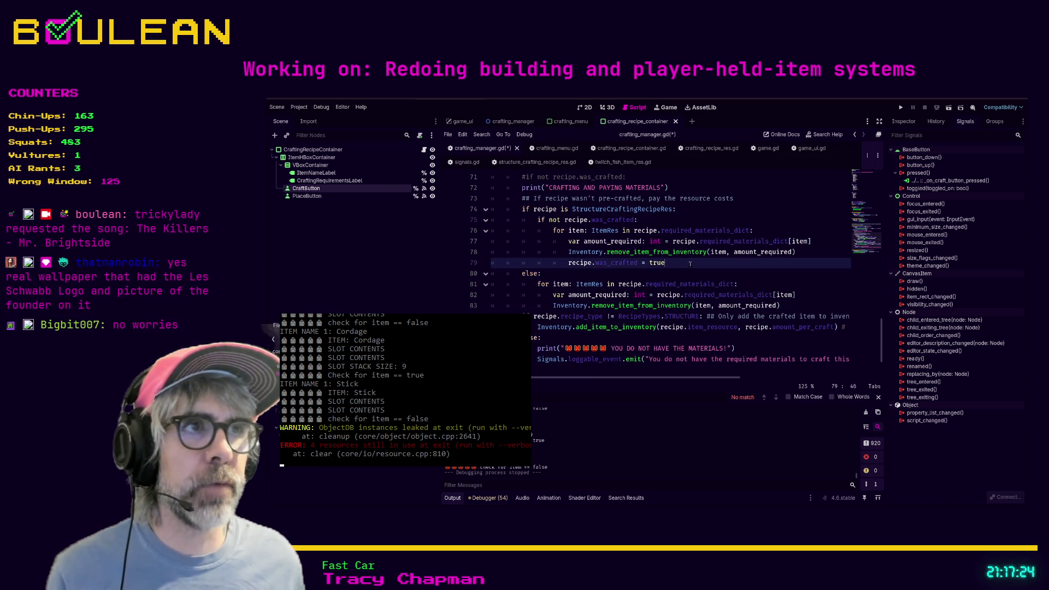
key("Return")
type("Signals")
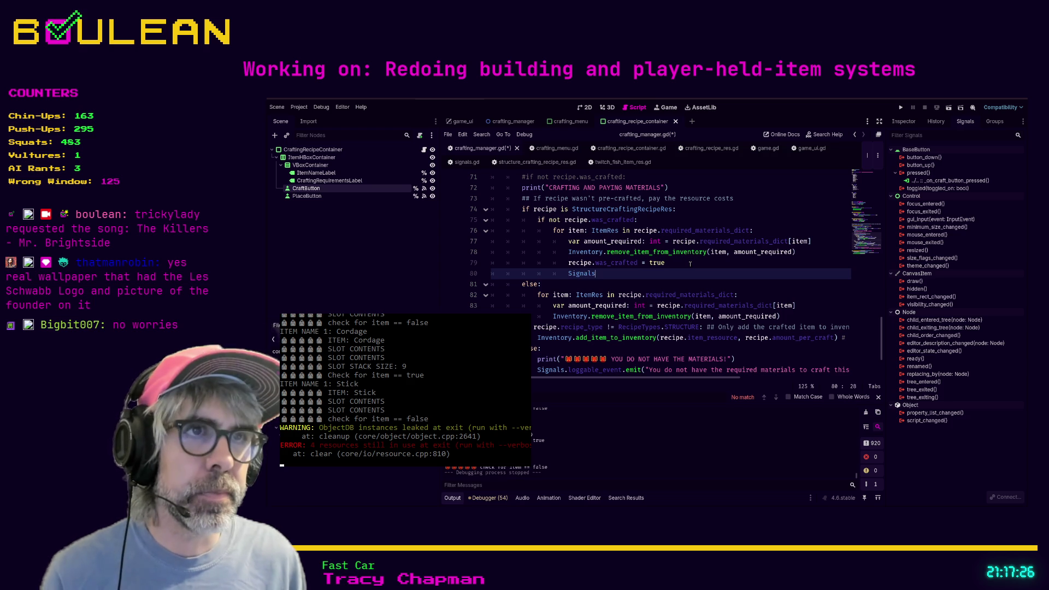
type(".recipe")
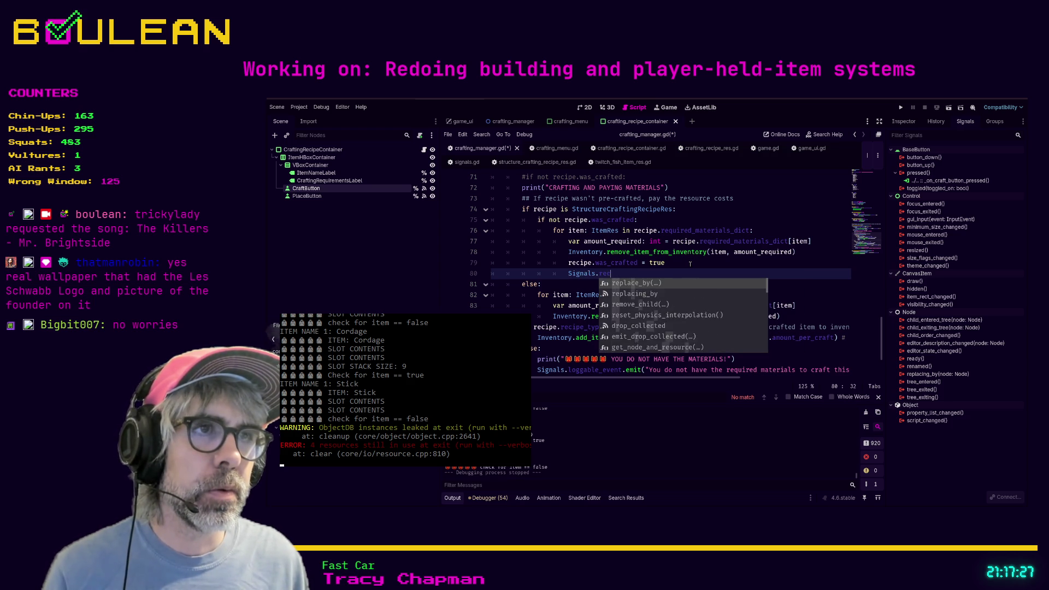
key("BackSpace")
key("BackSpace")
key("BackSpace")
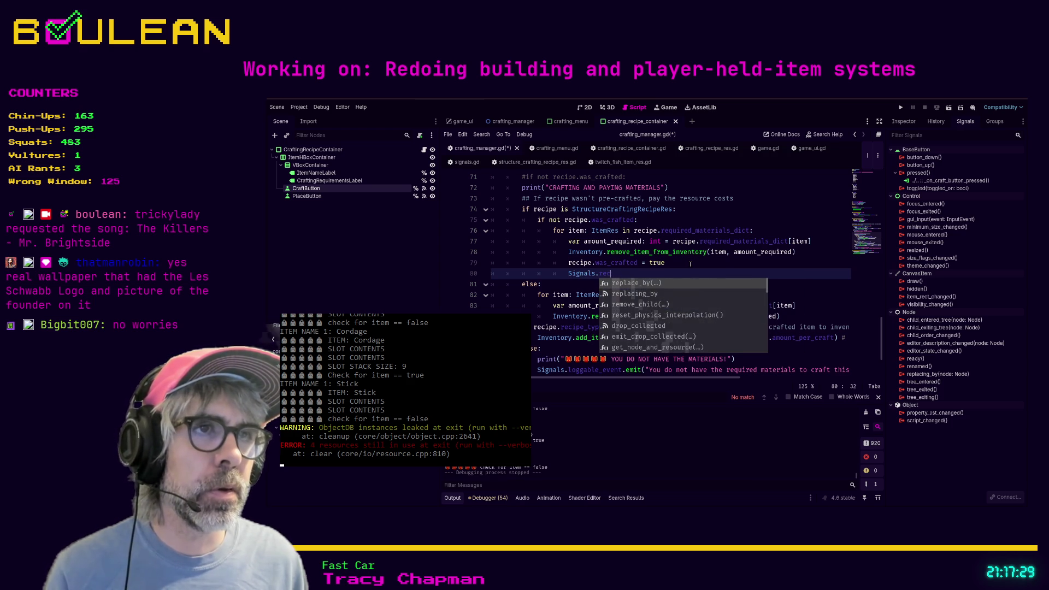
type("cra")
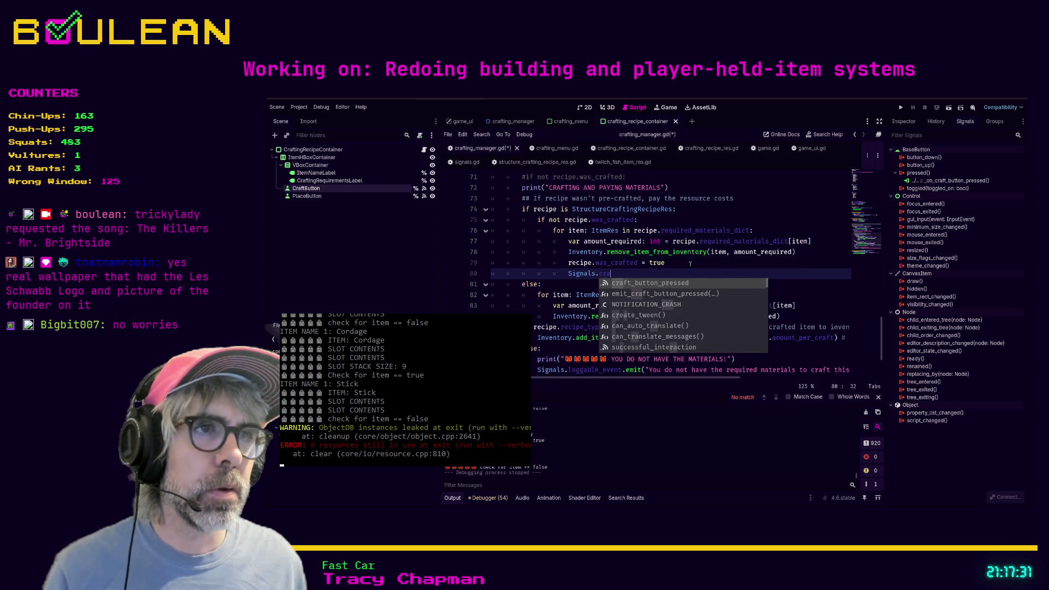
key("shift+Home")
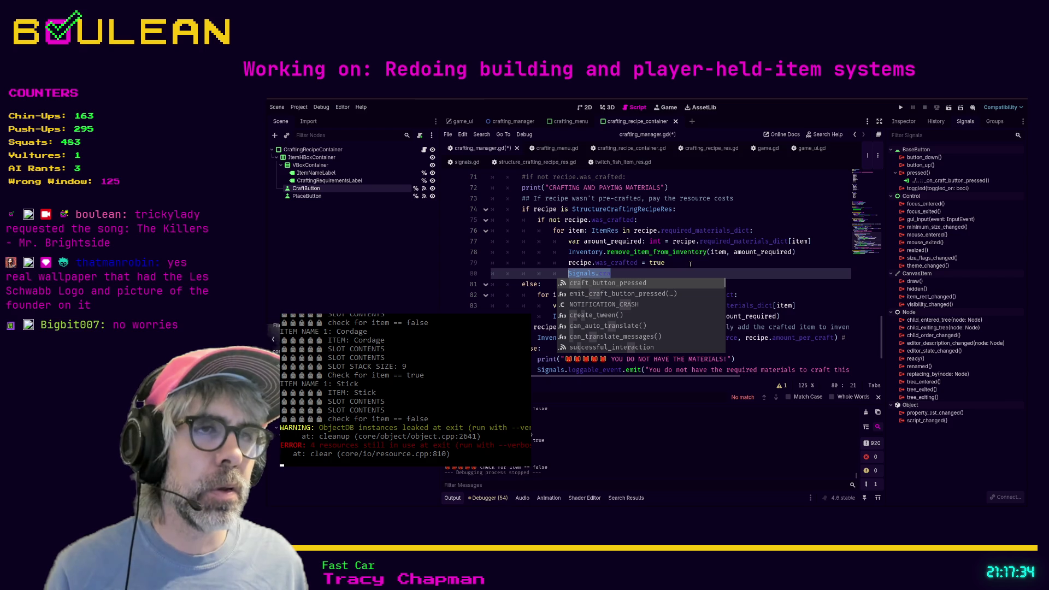
left_click(467, 162)
left_click(606, 284)
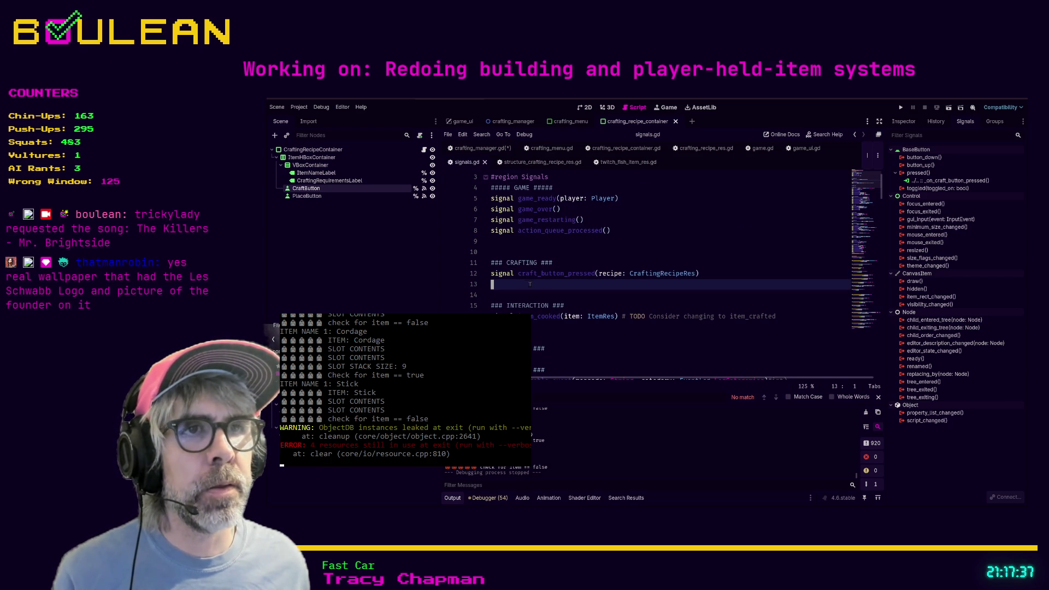
Type 'signal item_crafted(' on line 13, glance at crafting_manager.gd, and return to signals.gd.
type("sign")
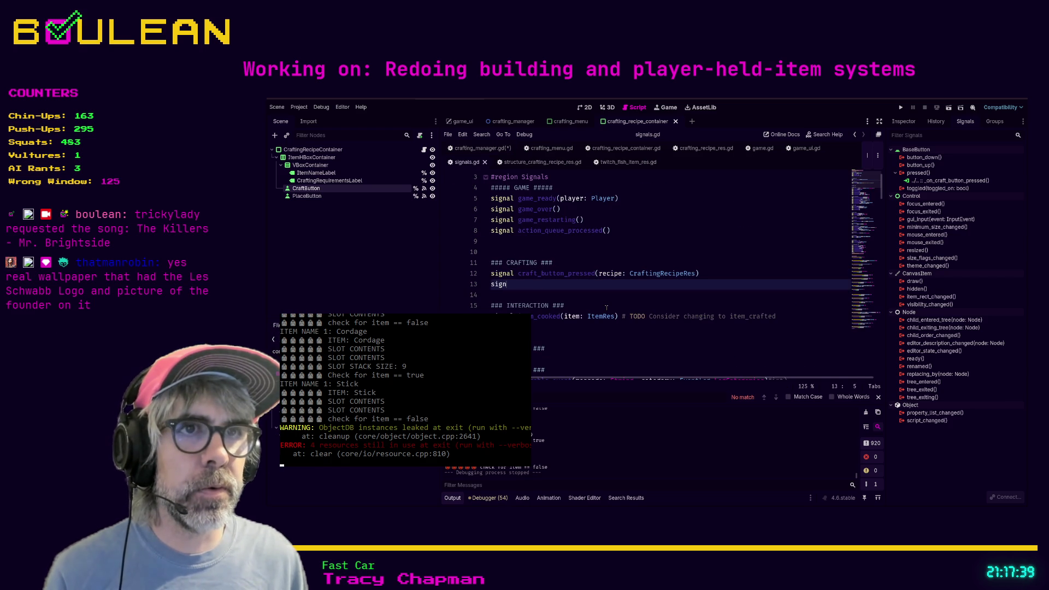
type("al item")
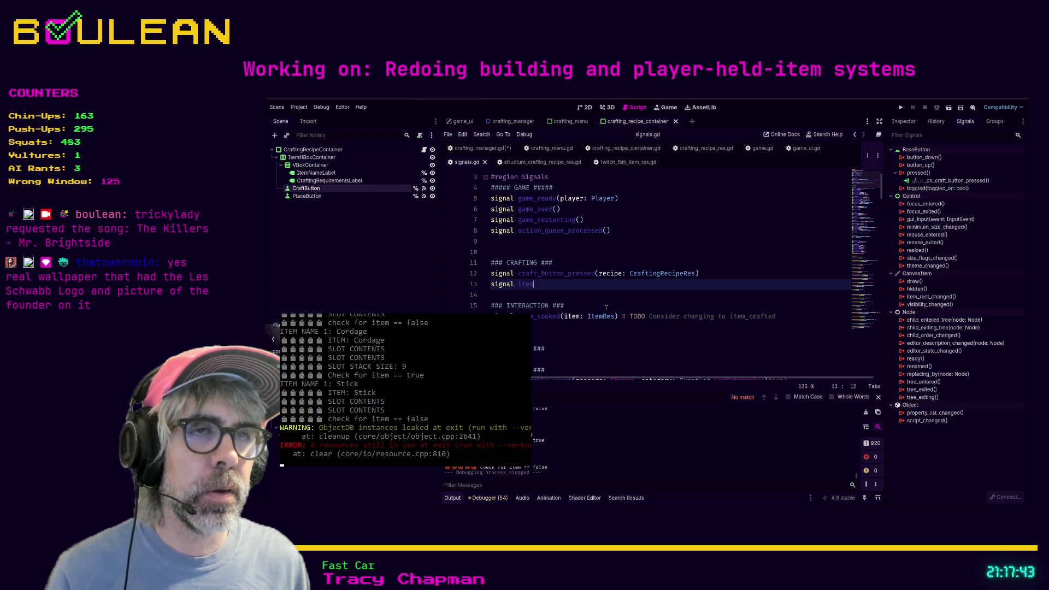
type("_crafted")
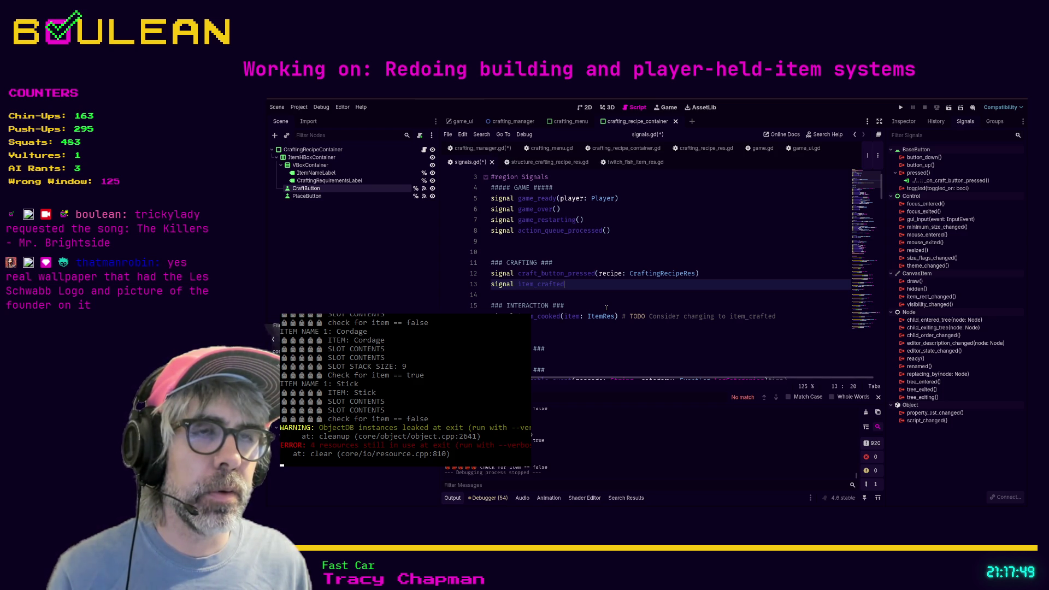
type("(")
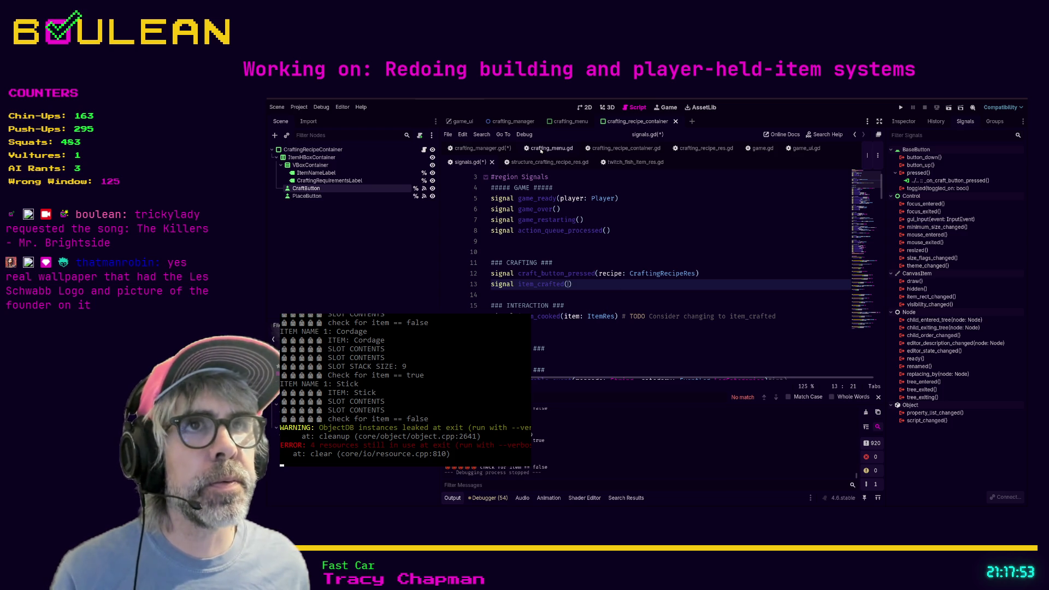
left_click(490, 153)
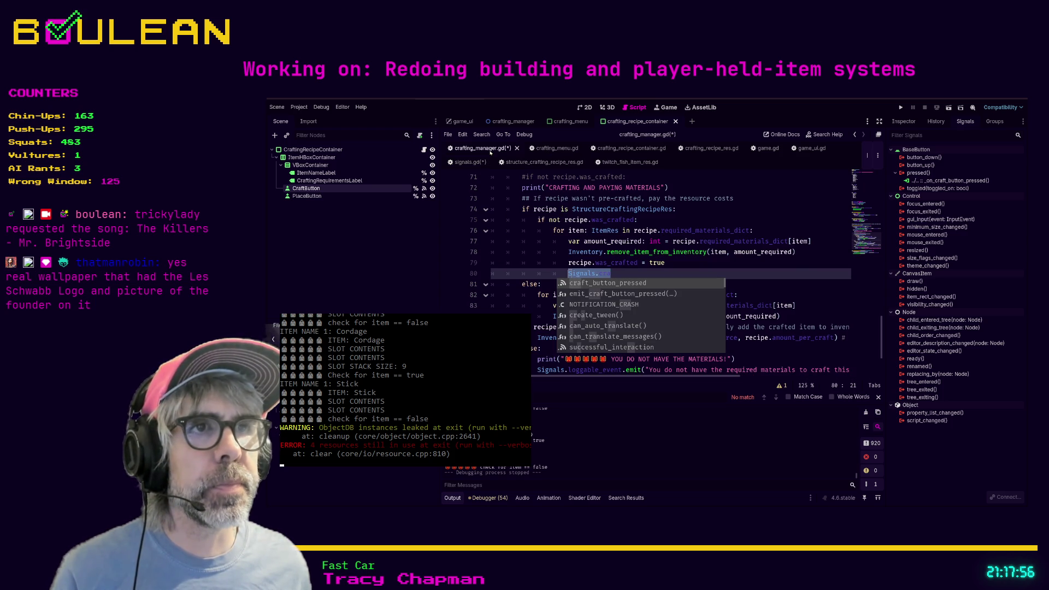
key("Escape")
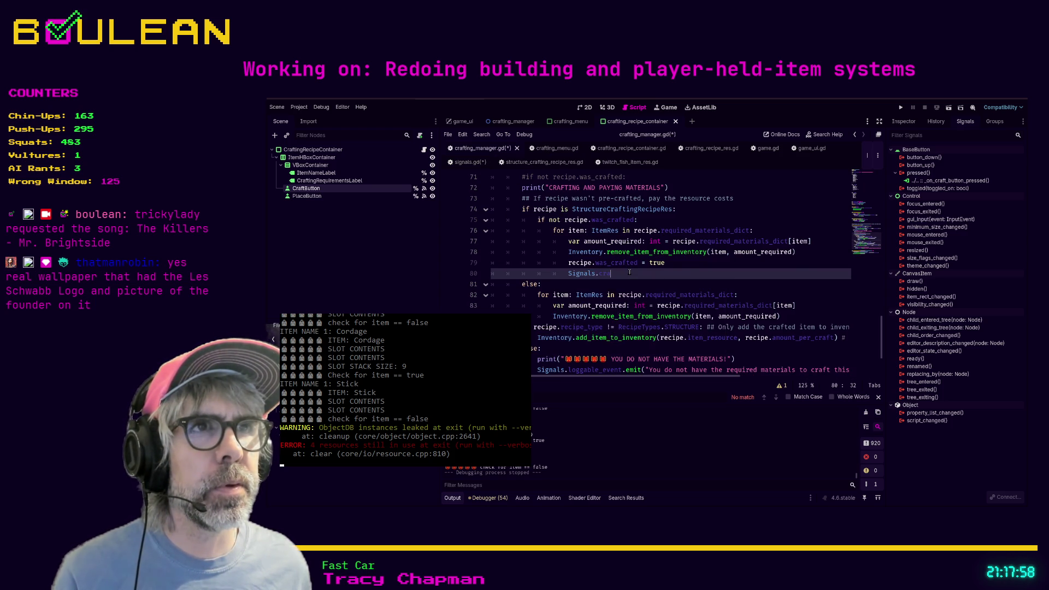
scroll(622, 263, "up", 2)
scroll(622, 273, "up", 1)
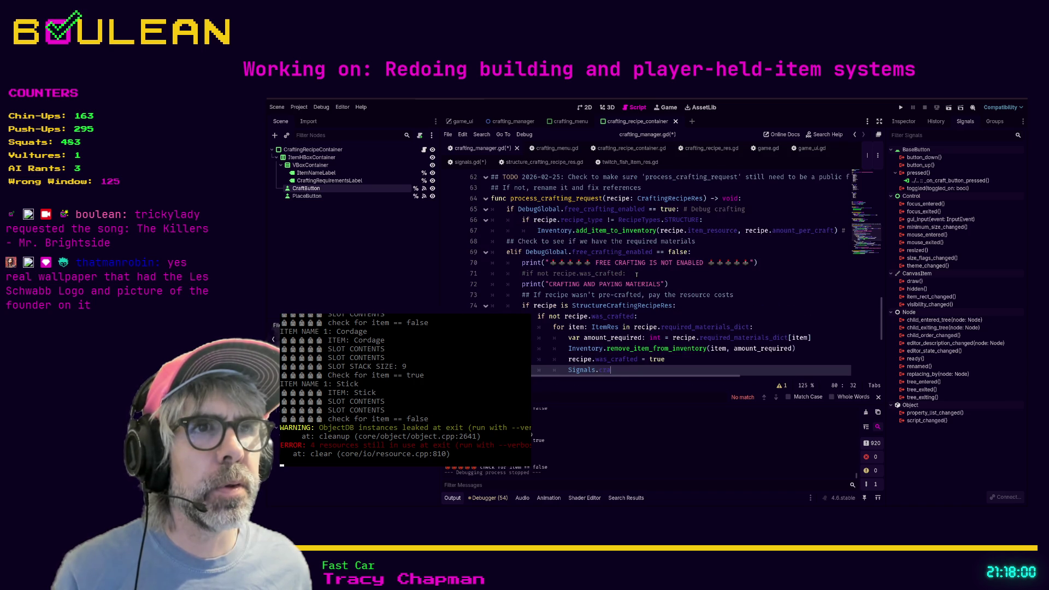
scroll(636, 274, "down", 1)
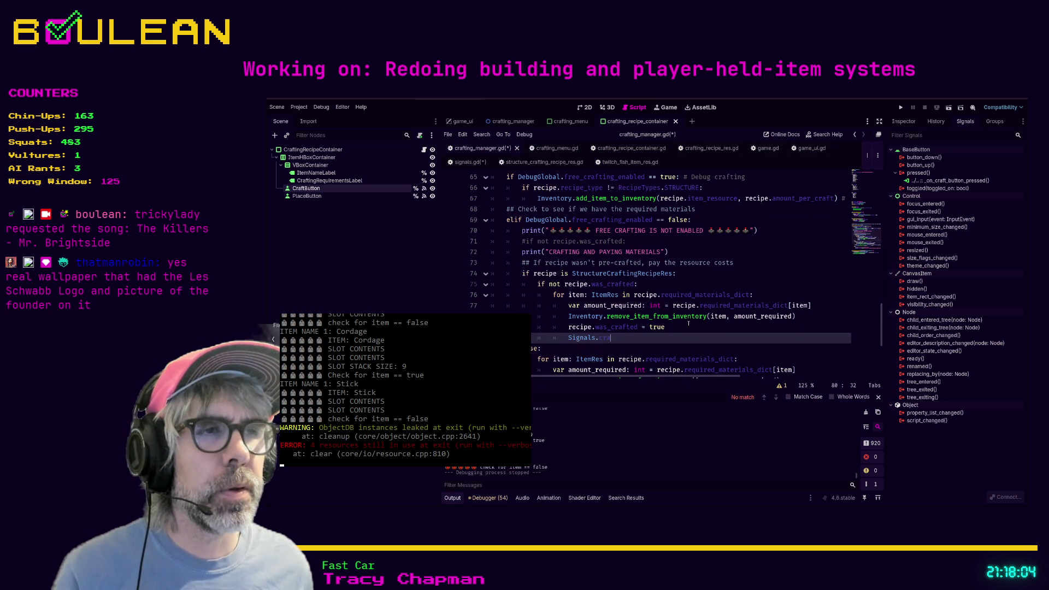
scroll(688, 323, "down", 1)
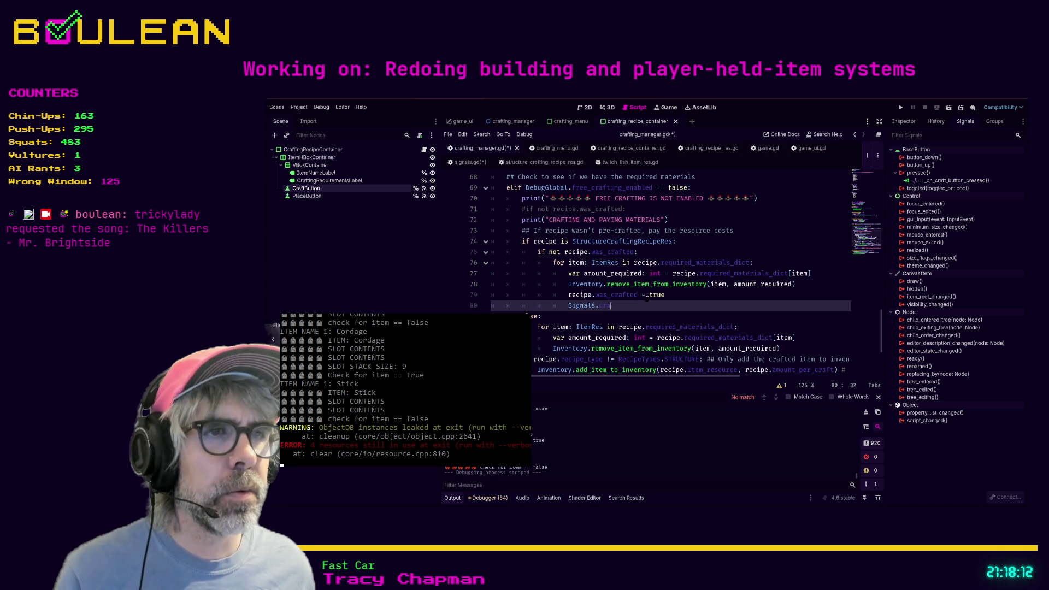
scroll(647, 297, "down", 1)
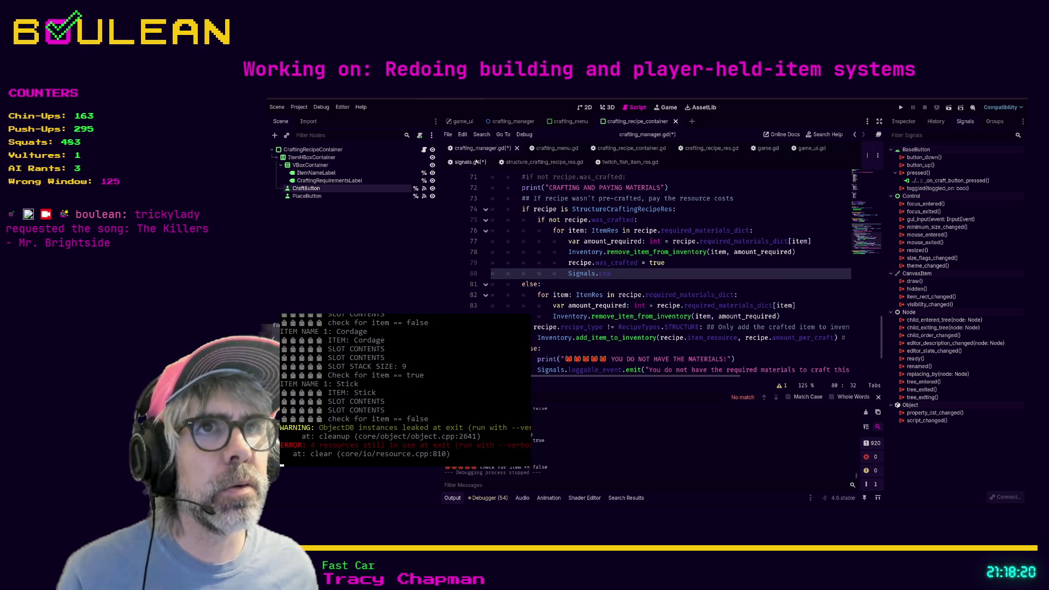
left_click(476, 161)
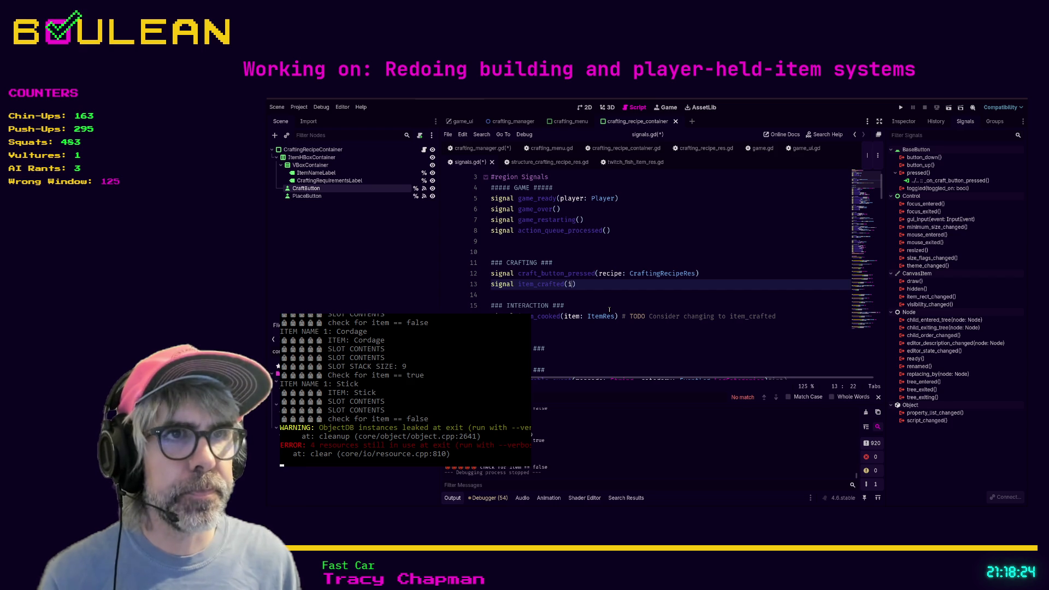
Complete the declaration as signal item_crafted(item_resource: ItemRes) and save signals.gd.
type("item_")
type("resource: Item")
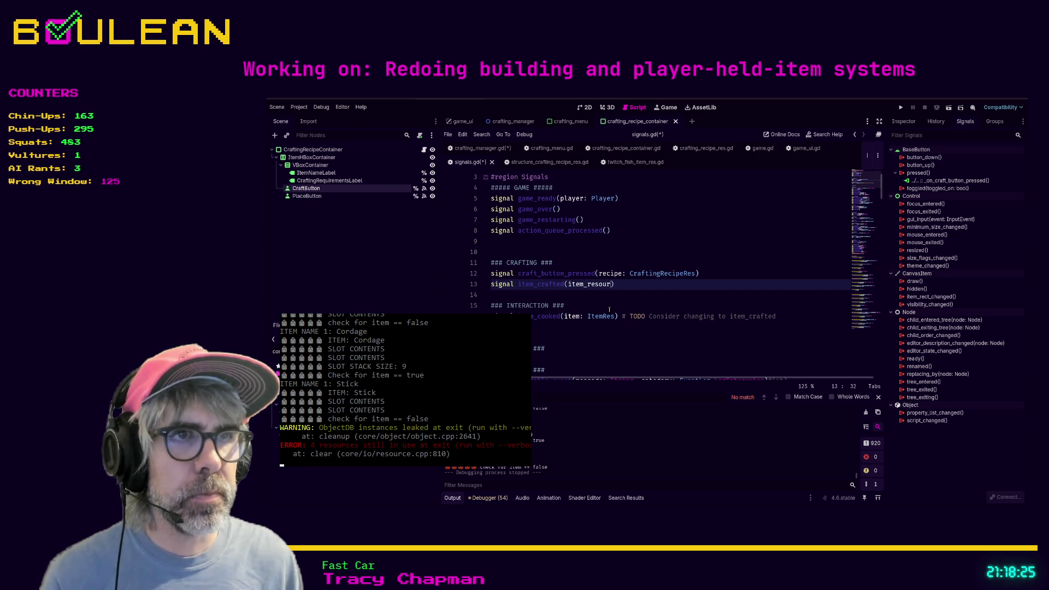
type("R")
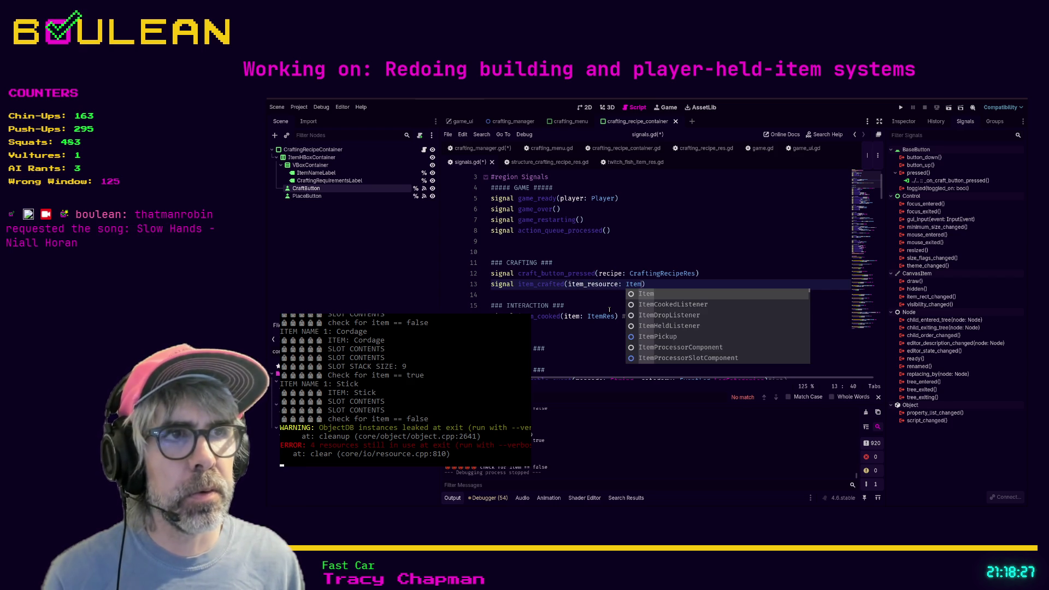
key("Return")
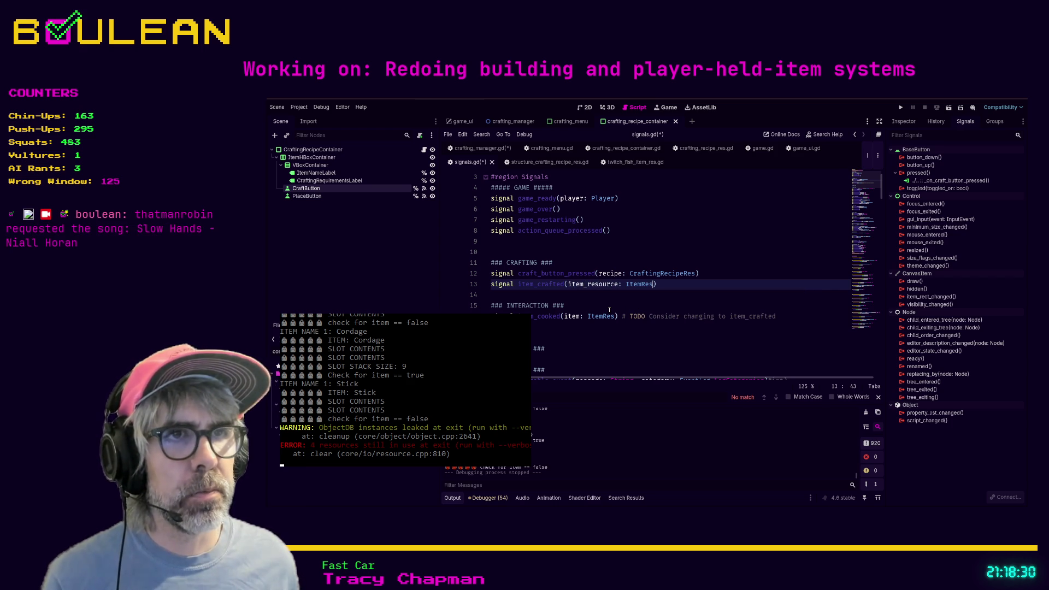
left_click(635, 296)
key("ctrl+s")
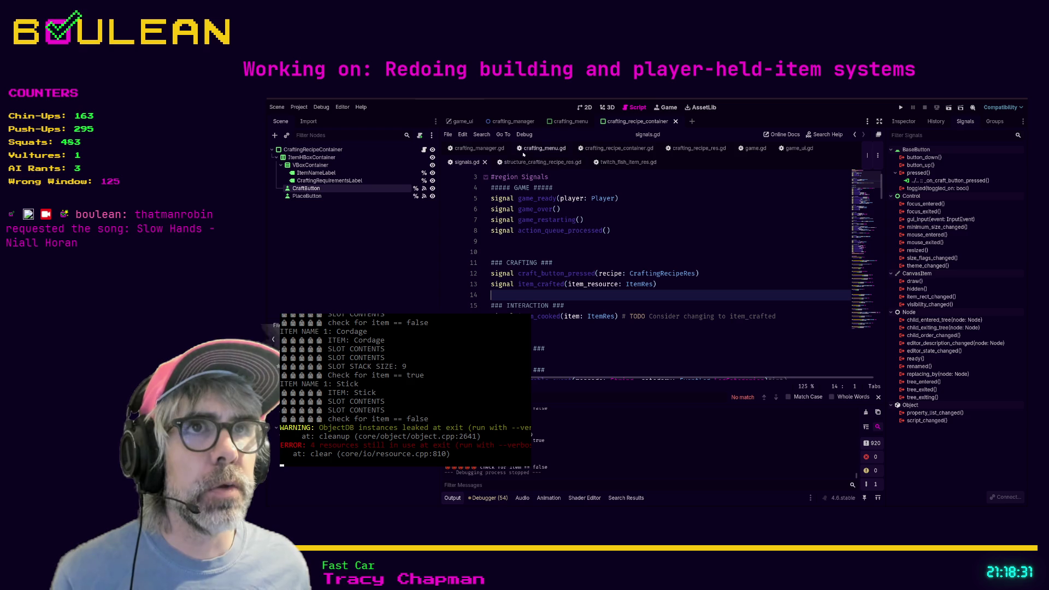
Make crafting_manager.gd line 80 read Signals.emit_item_crafted(item) and save it.
left_click(478, 149)
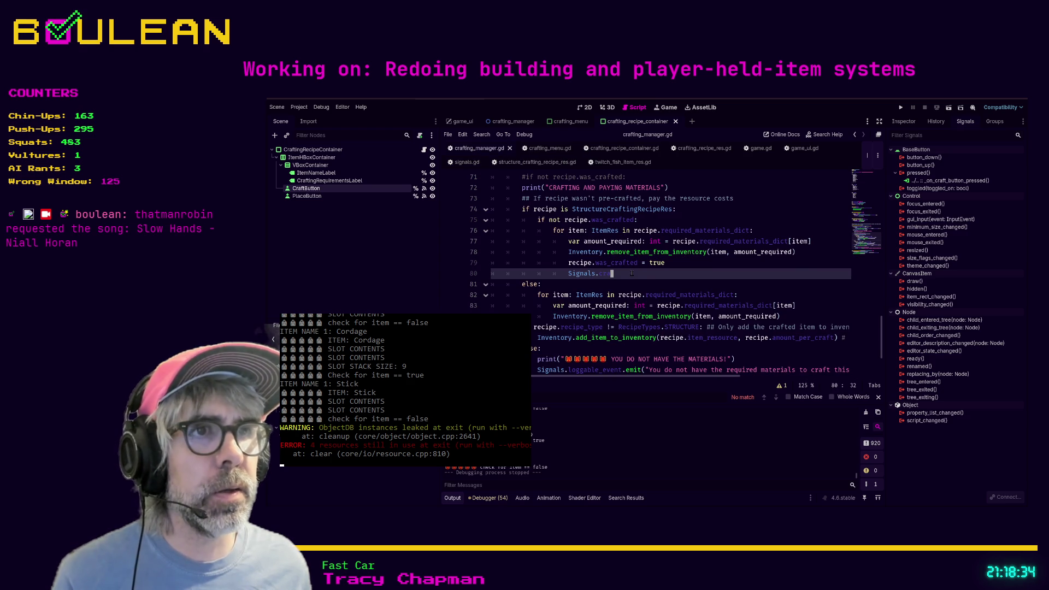
type("fte")
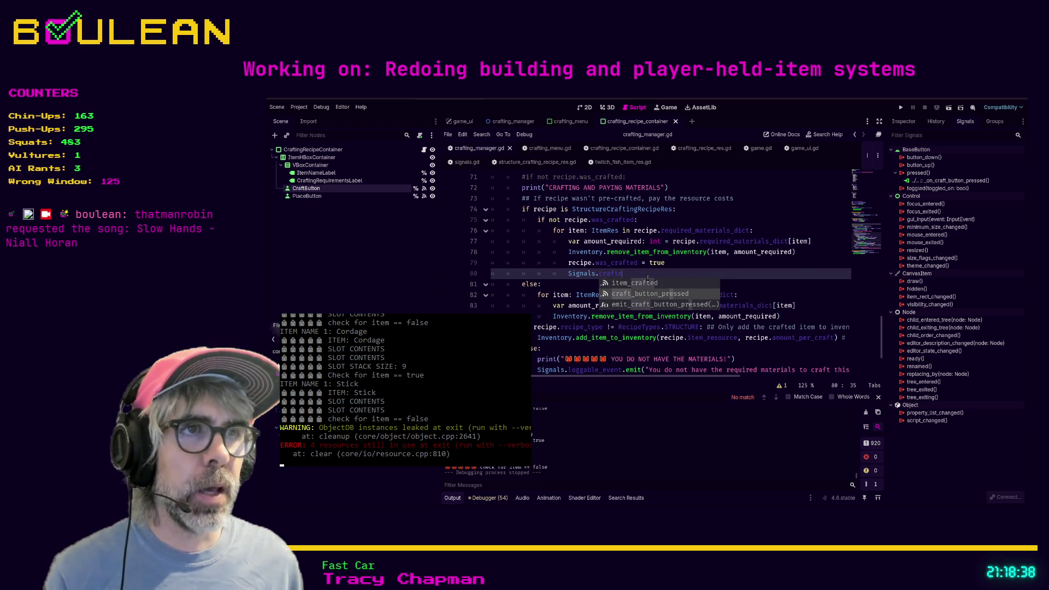
key("BackSpace")
key("BackSpace")
key("BackSpace")
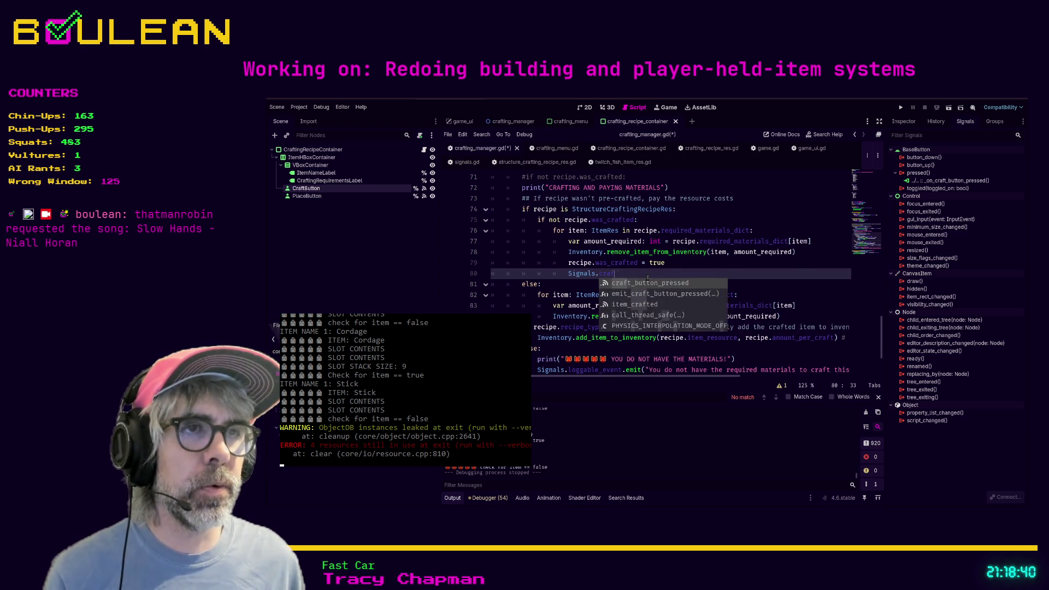
type("mit_it")
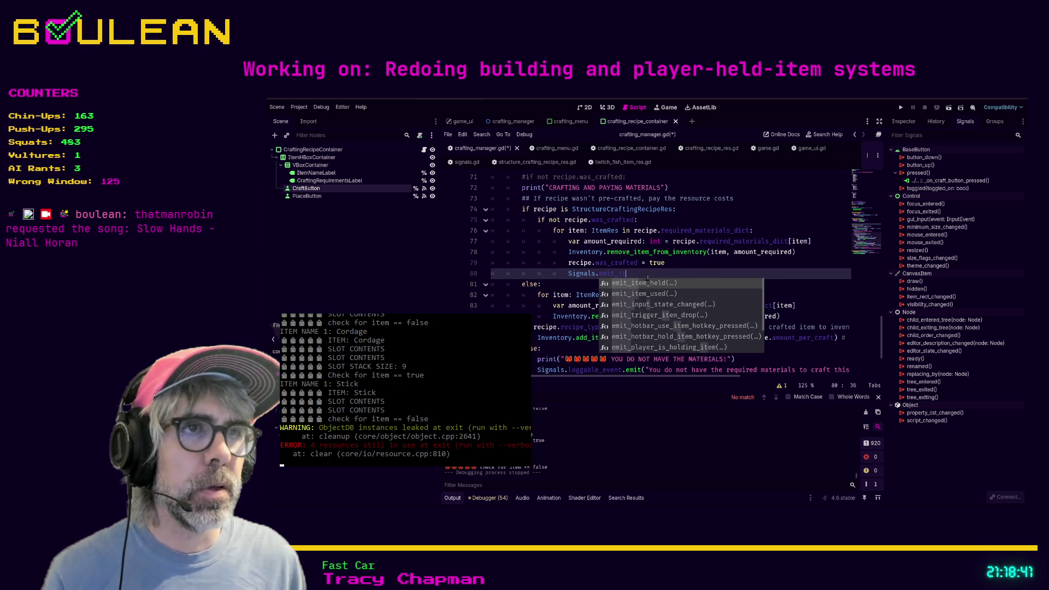
type("em_crafted")
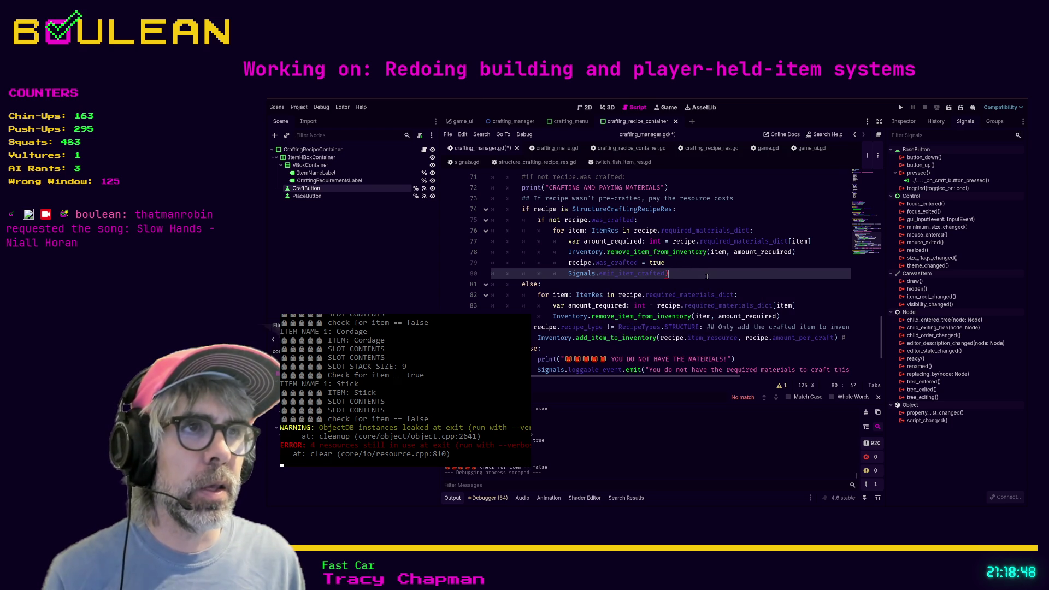
type("(")
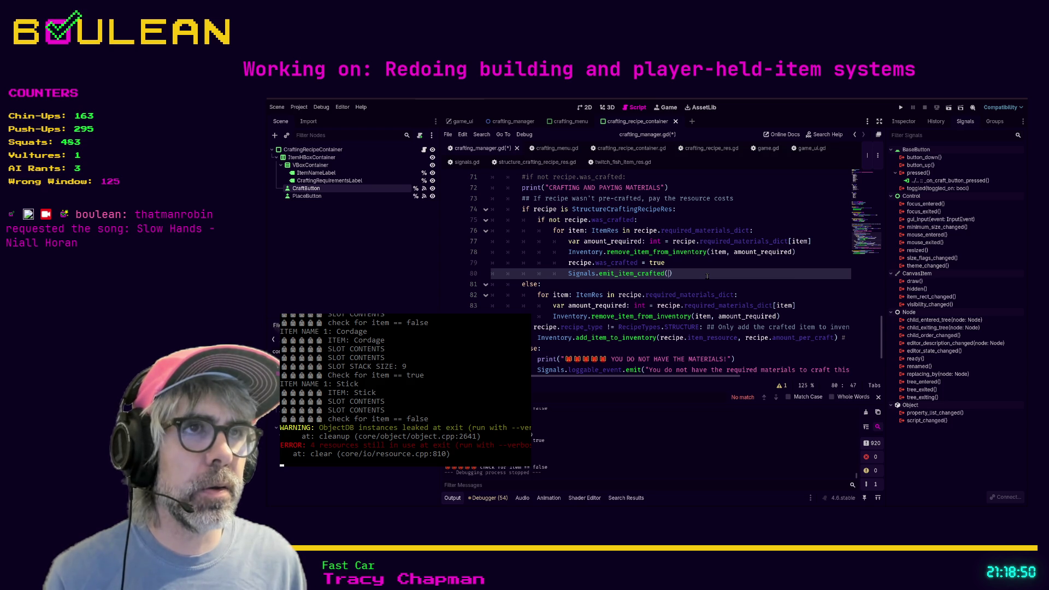
type("item")
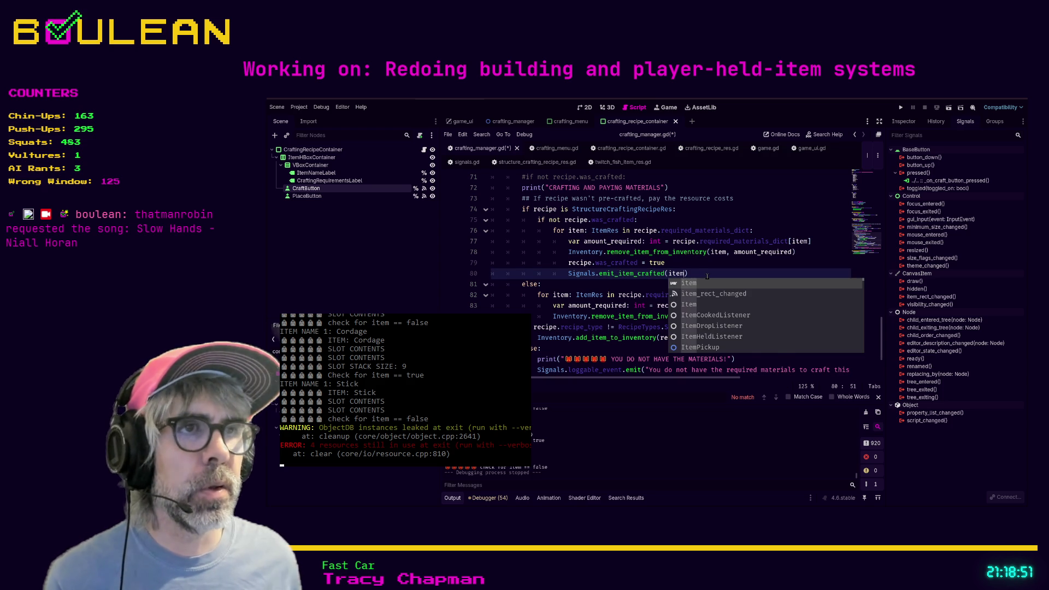
type(")")
key("ctrl+s")
Begin a func emit_item_crafted header below the input-state emitter in signals.gd.
left_click(467, 162)
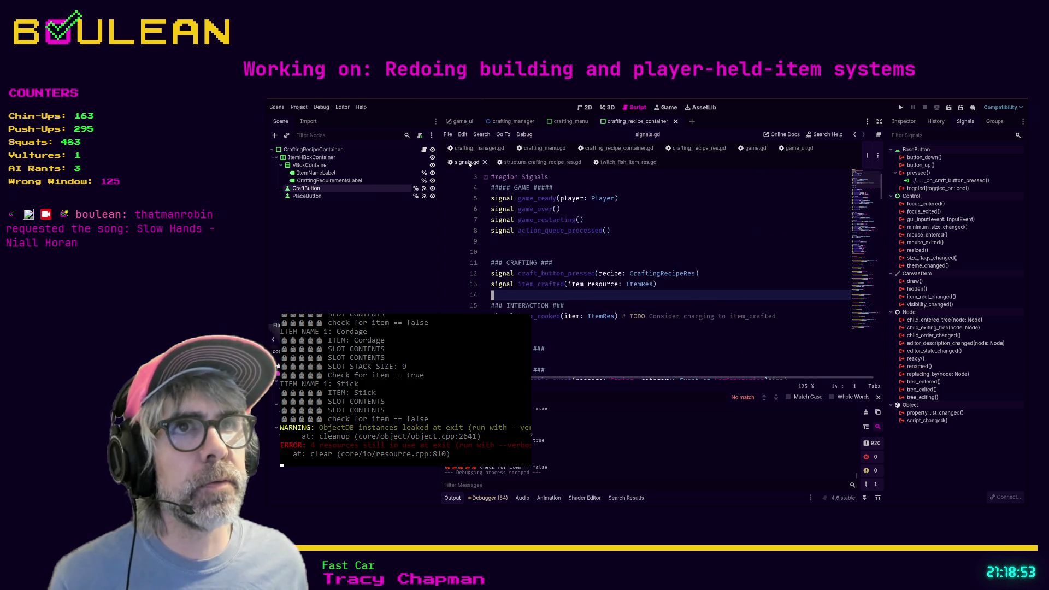
scroll(611, 300, "down", 10)
scroll(610, 299, "up", 10)
scroll(640, 314, "down", 1)
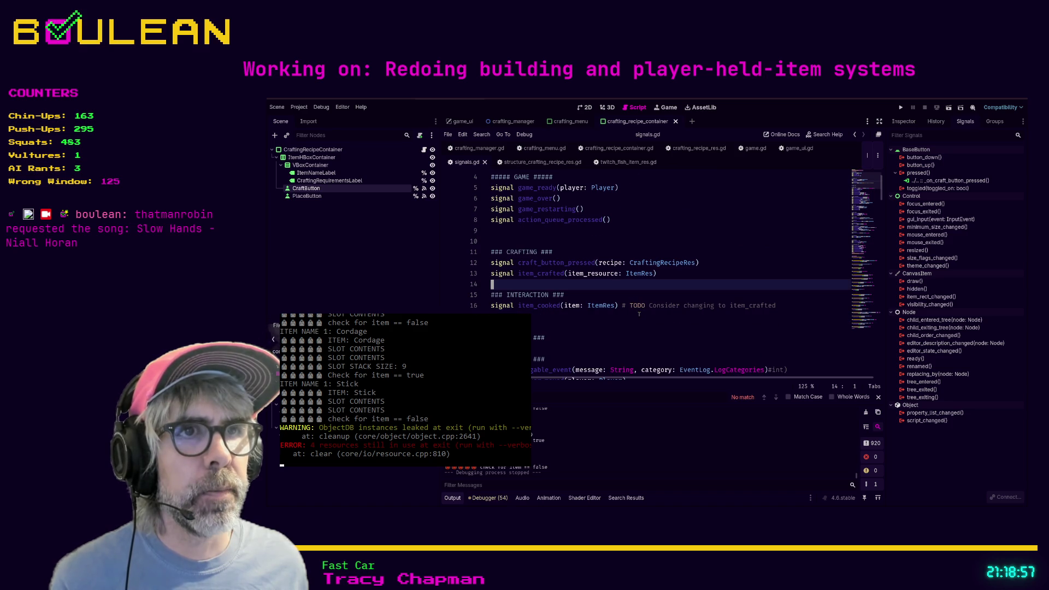
key("shift+Up")
key("ctrl+c")
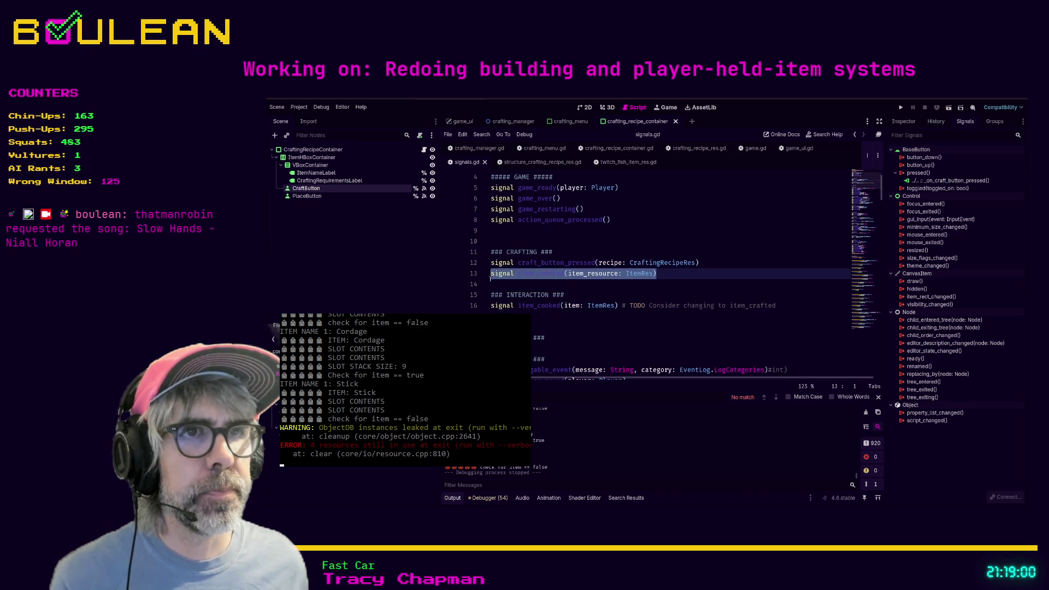
scroll(655, 284, "down", 5)
scroll(655, 284, "down", 20)
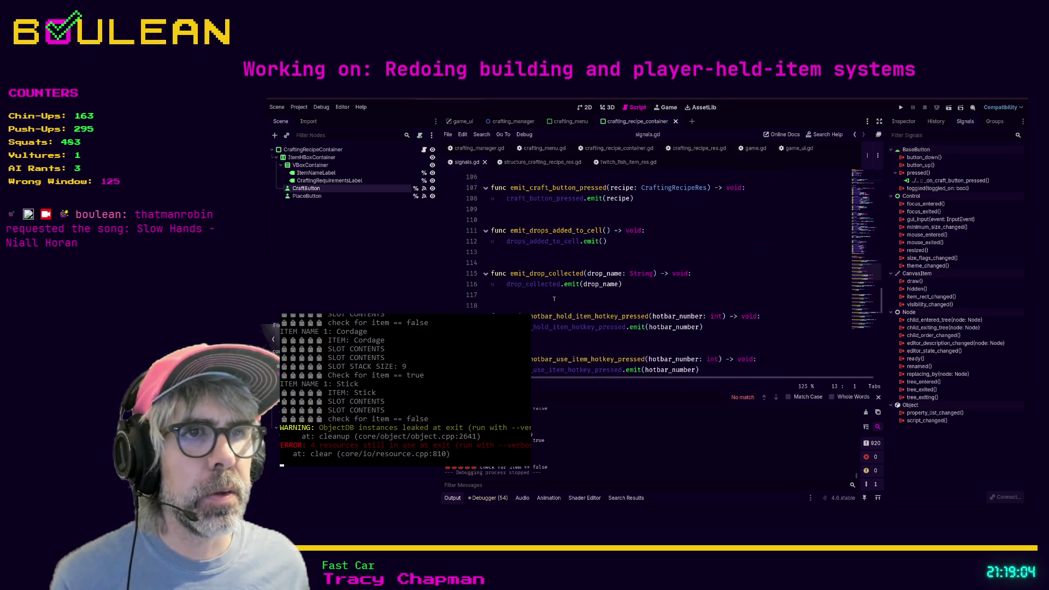
scroll(554, 299, "down", 2)
scroll(512, 312, "down", 2)
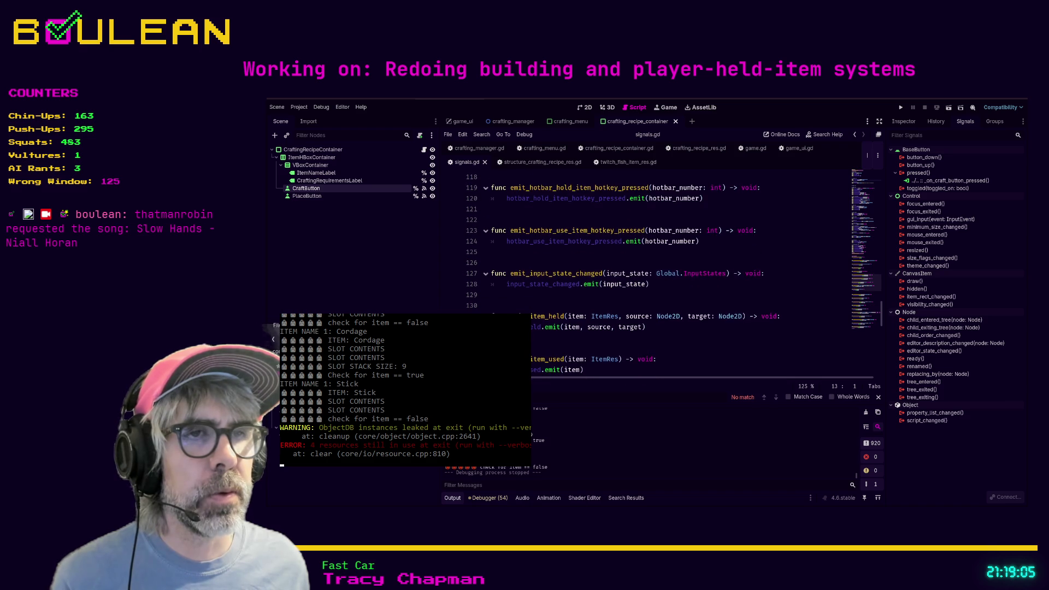
left_click(504, 296)
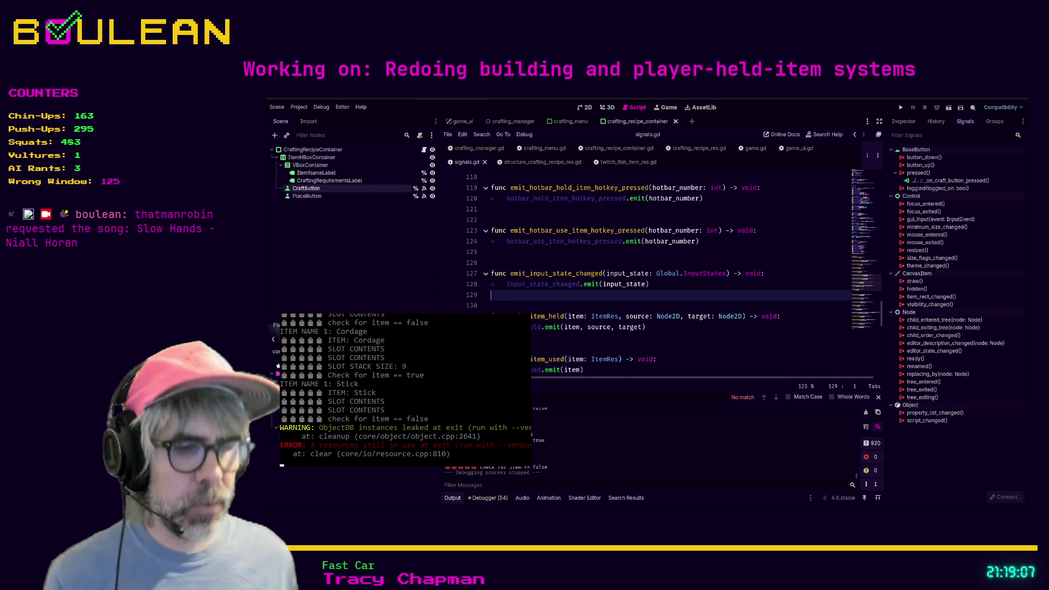
key("Return")
key("Return")
type("func emit_item_crafted")
key("ctrl+v")
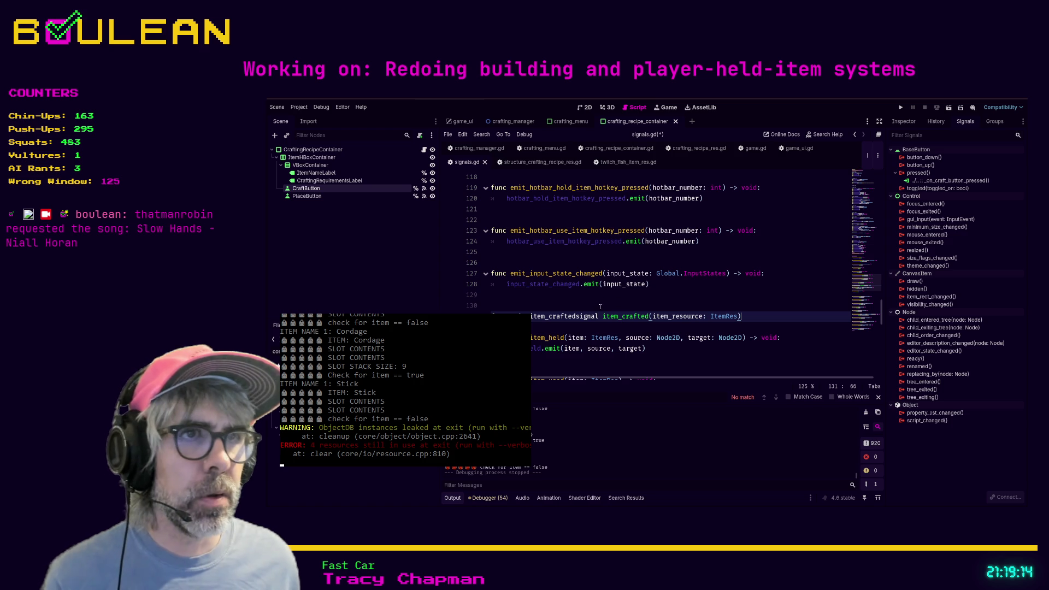
Clean up the header to take item_resource: ItemRes, add item_crafted.emit( as the body, and save.
left_click_drag(576, 316, 649, 316)
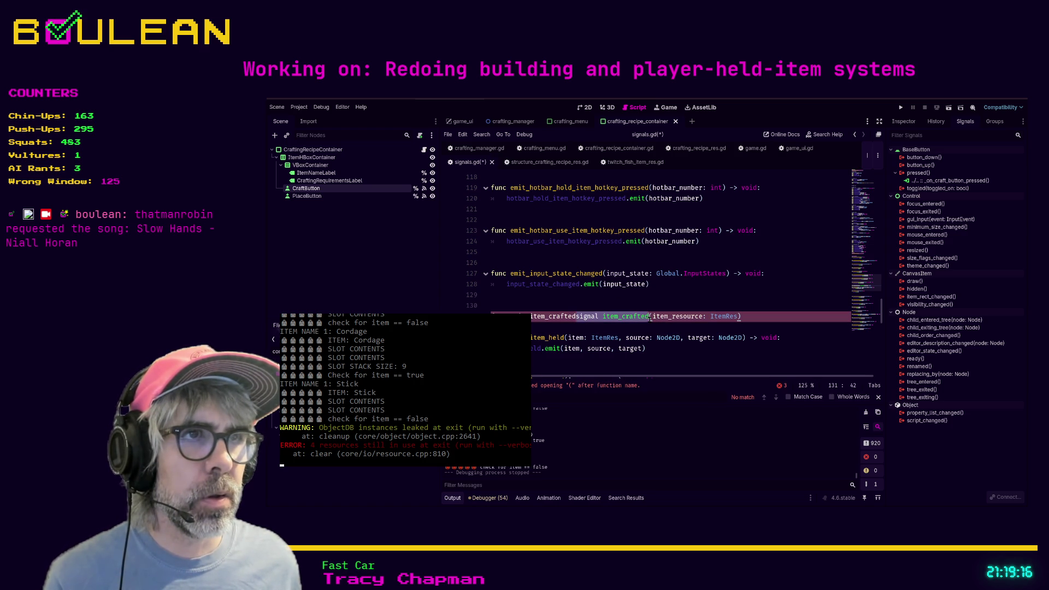
key("BackSpace")
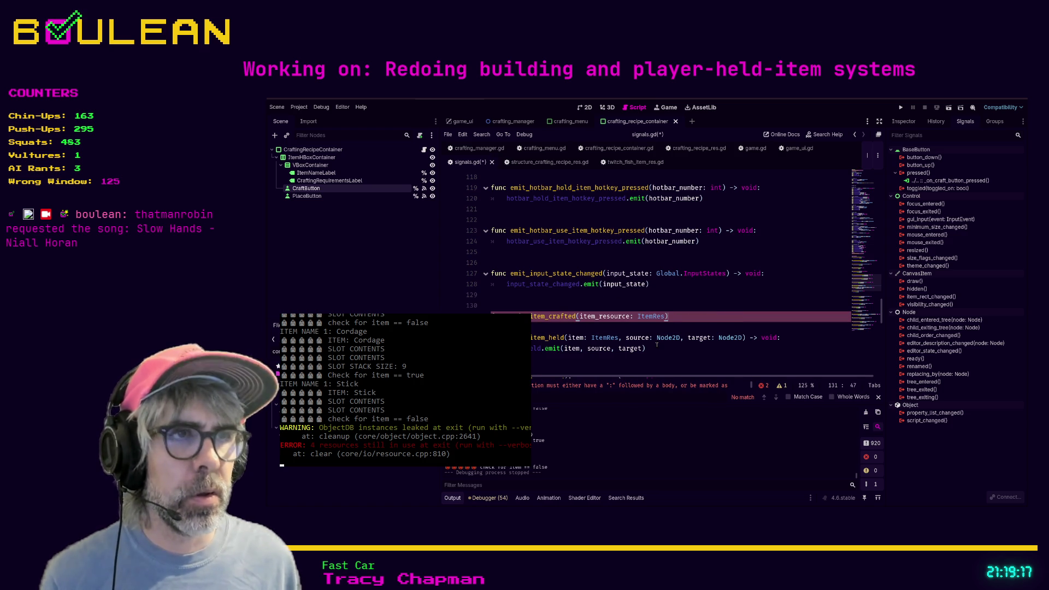
key("End")
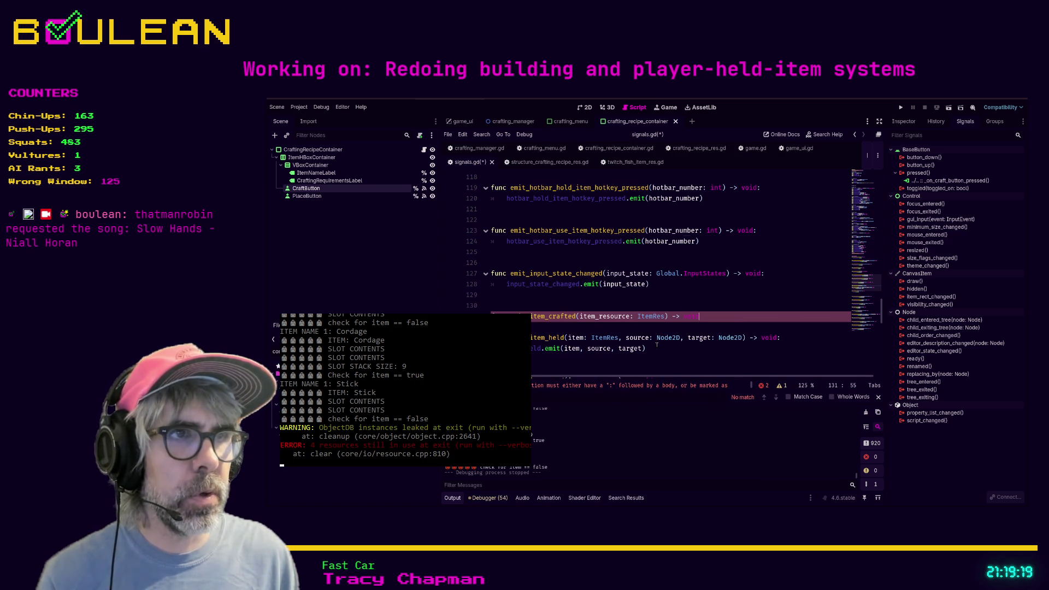
type(":")
key("Return")
type("item")
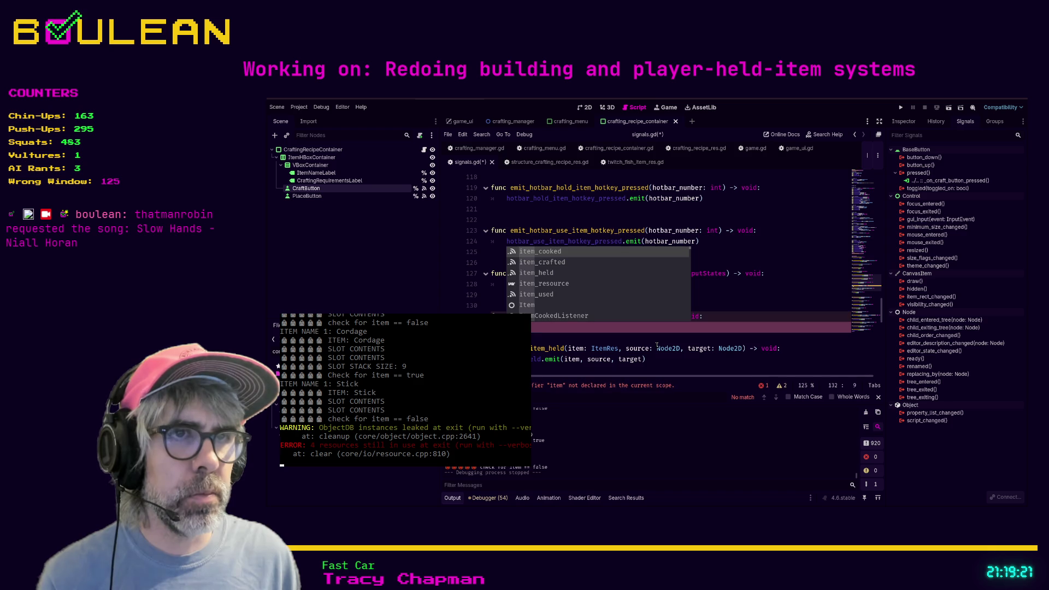
type("_crafted.emit(")
left_click(649, 318)
key("ctrl+s")
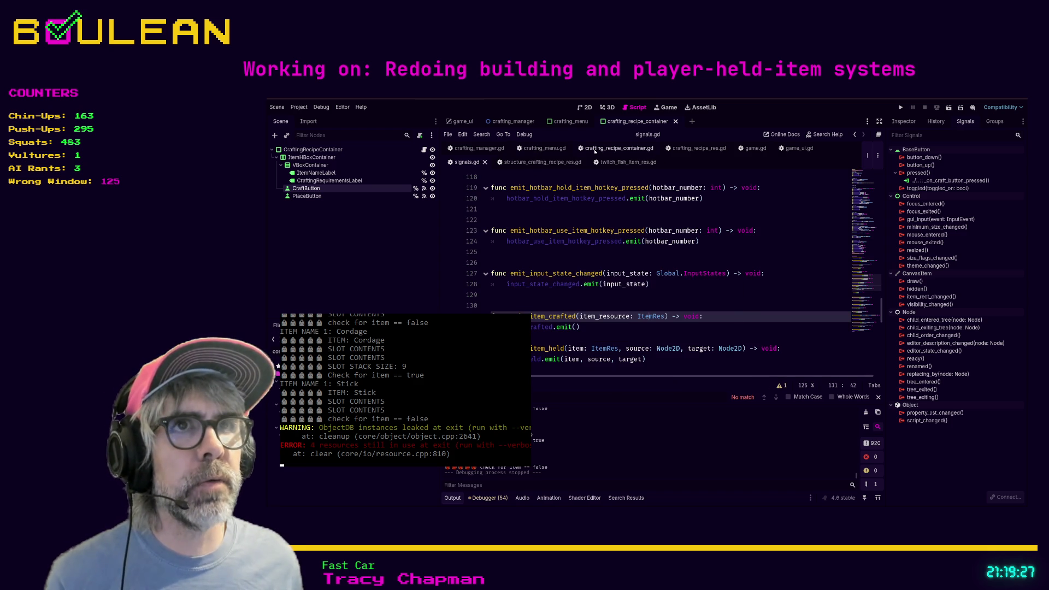
In crafting_menu.gd's _ready, comment out the craft-button connection on line 12 with Ctrl+K.
left_click(475, 148)
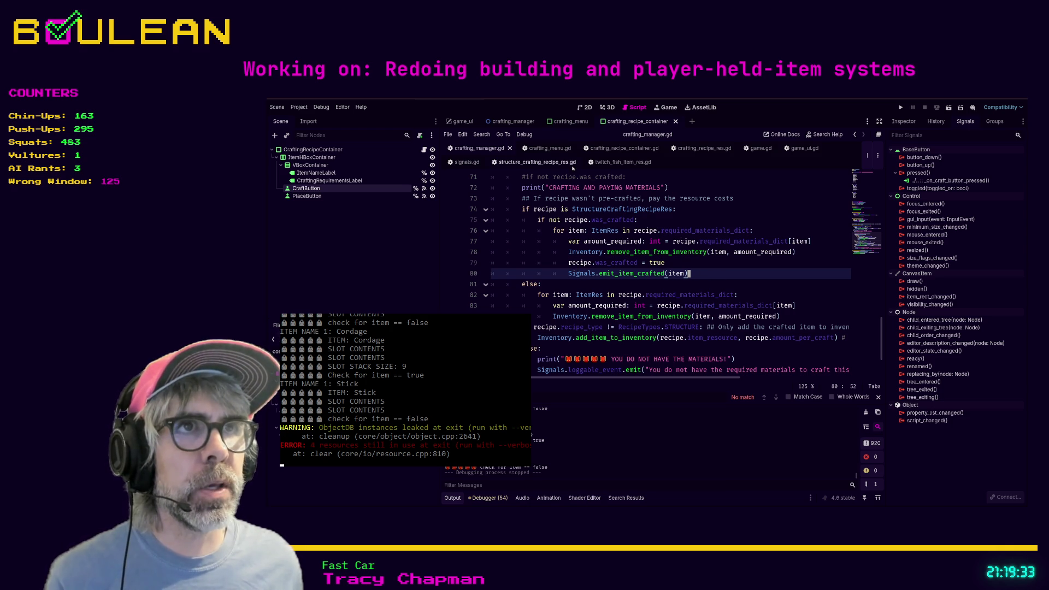
left_click(541, 149)
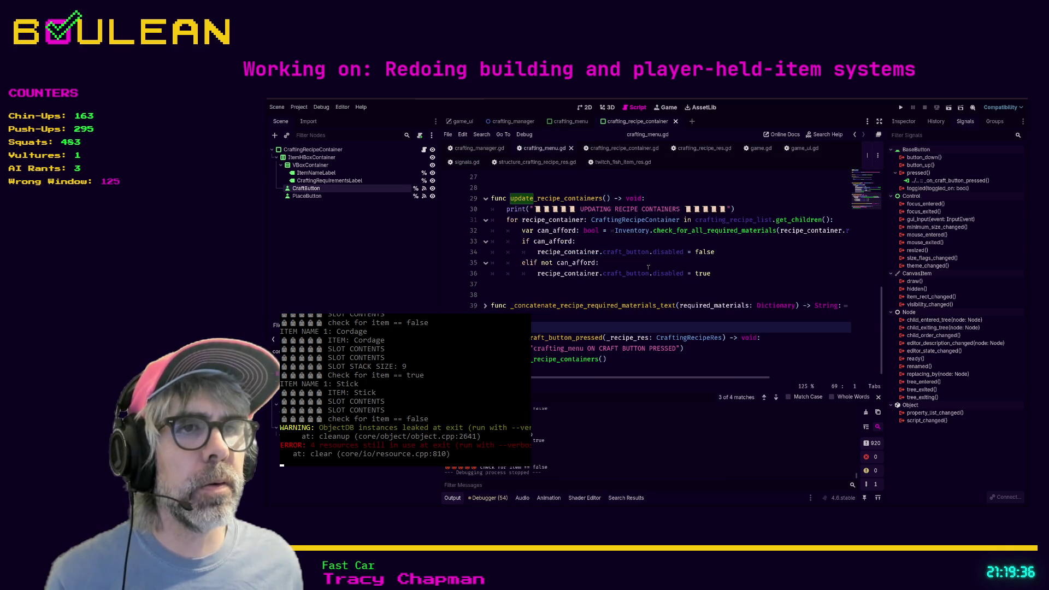
scroll(650, 274, "up", 6)
scroll(654, 281, "up", 2)
left_click(546, 274)
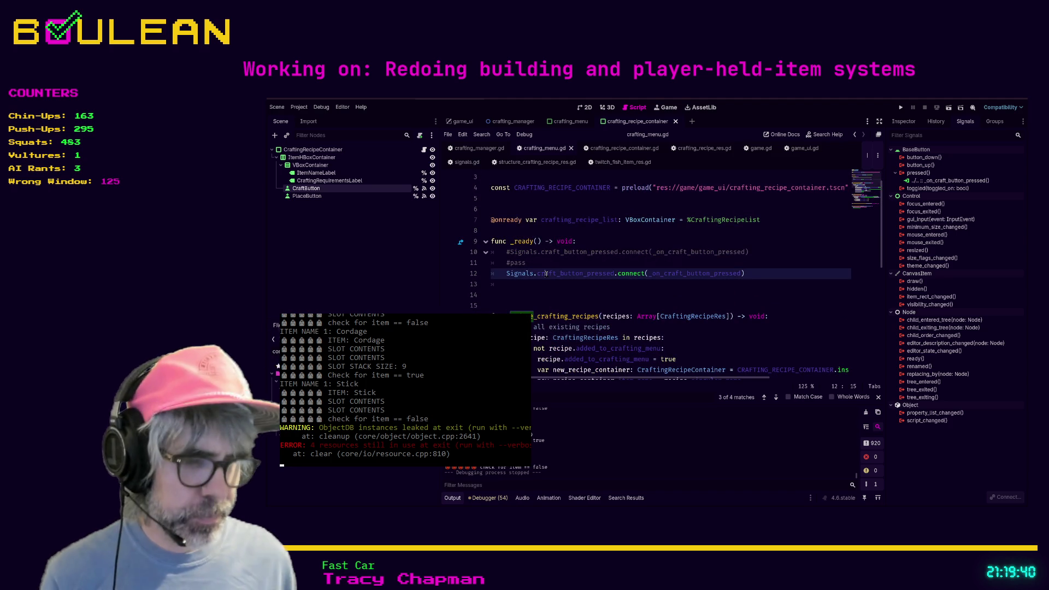
key("ctrl+k")
Add a new line below it reading Signals.item_crafted(_on_item_crafted.
key("End")
key("Return")
type("Signals.item_cr")
key("Return")
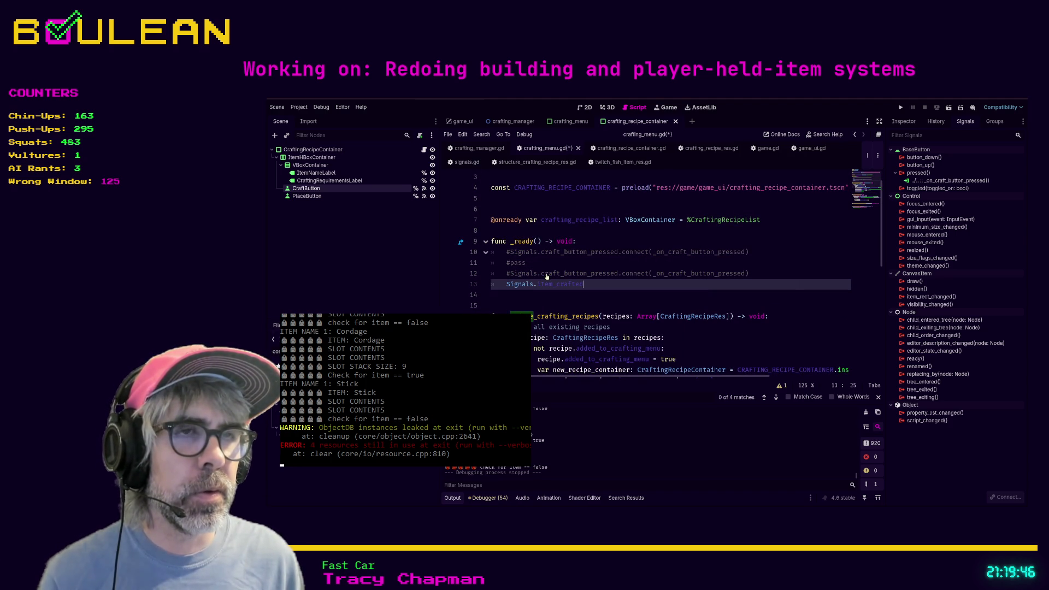
type("(_on_item")
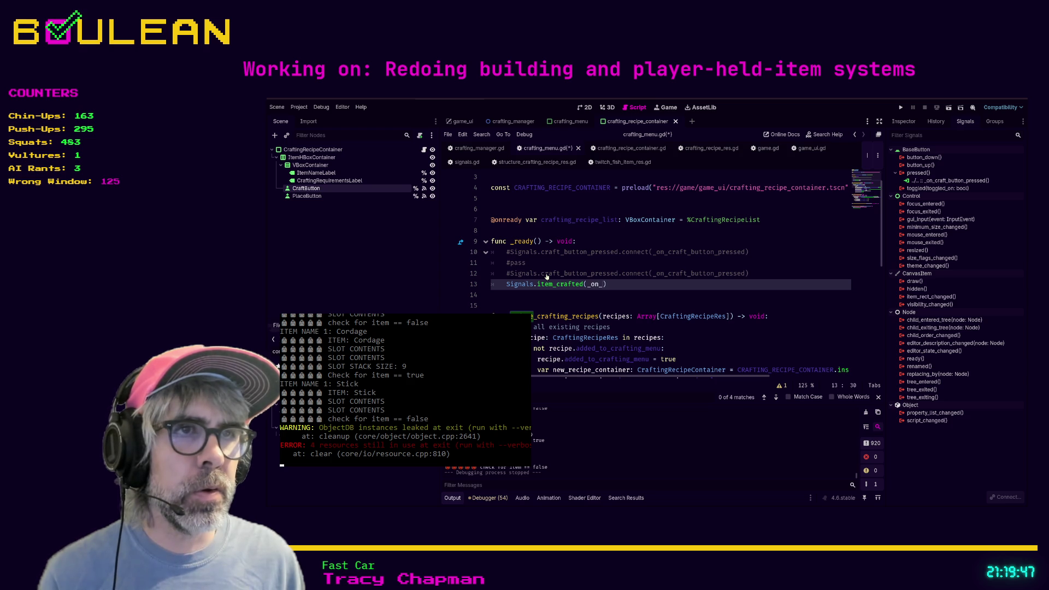
type("_crafted")
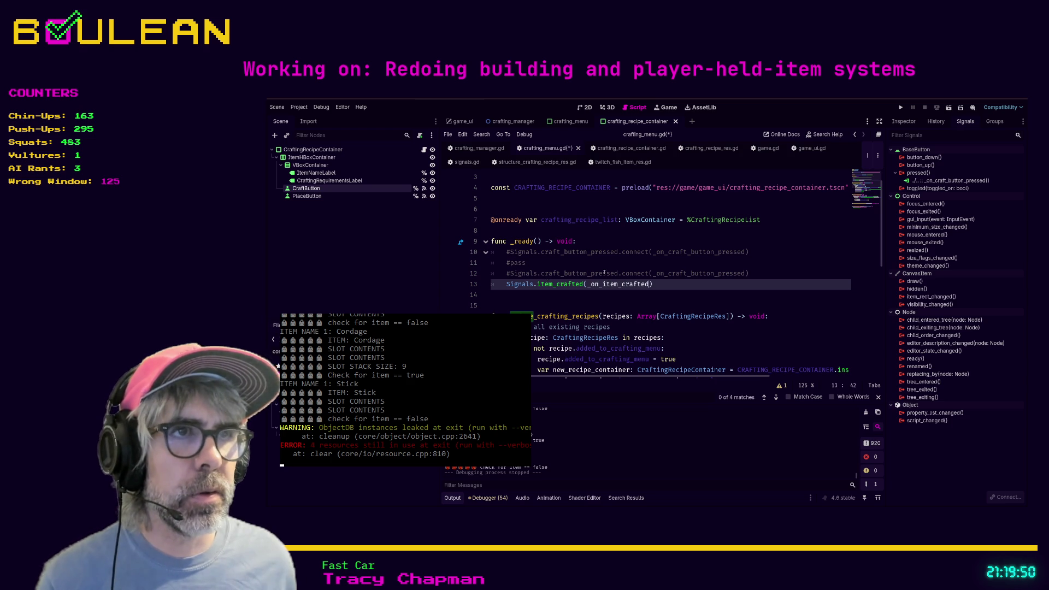
scroll(601, 270, "down", 6)
scroll(601, 270, "down", 2)
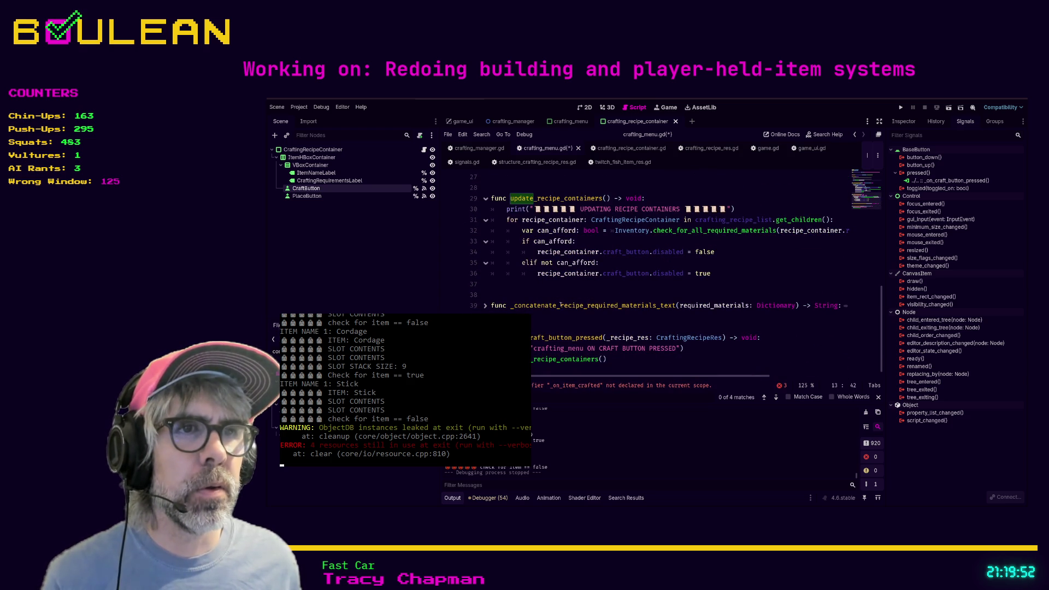
Add an _on_item_crafted(_item: ItemRes) -> void handler containing the pasted recipe-container update call.
left_click(534, 323)
key("Down")
key("Down")
key("Down")
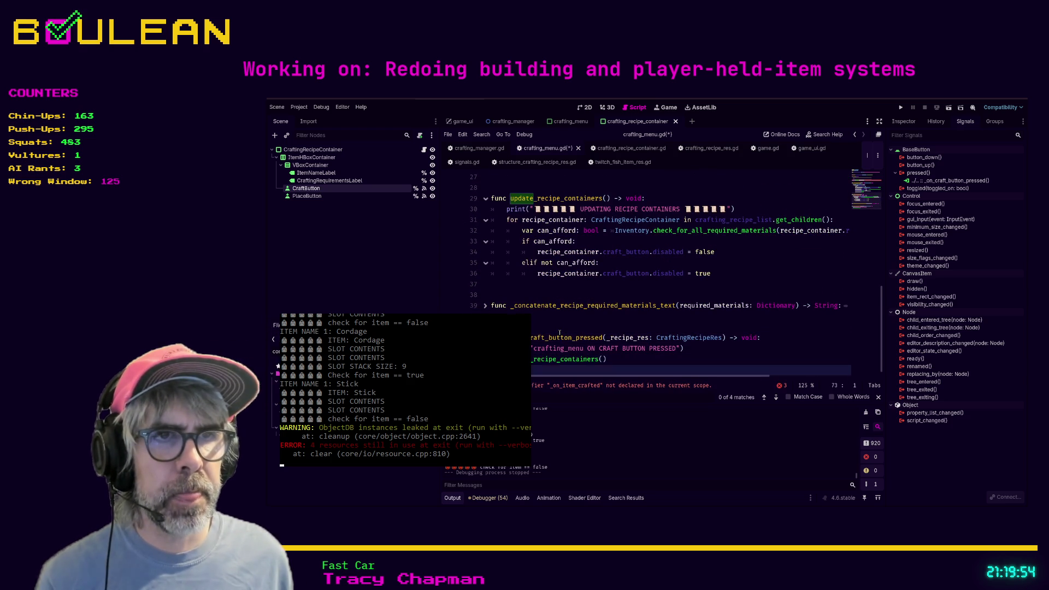
key("Down")
type("pr")
type("item_cr")
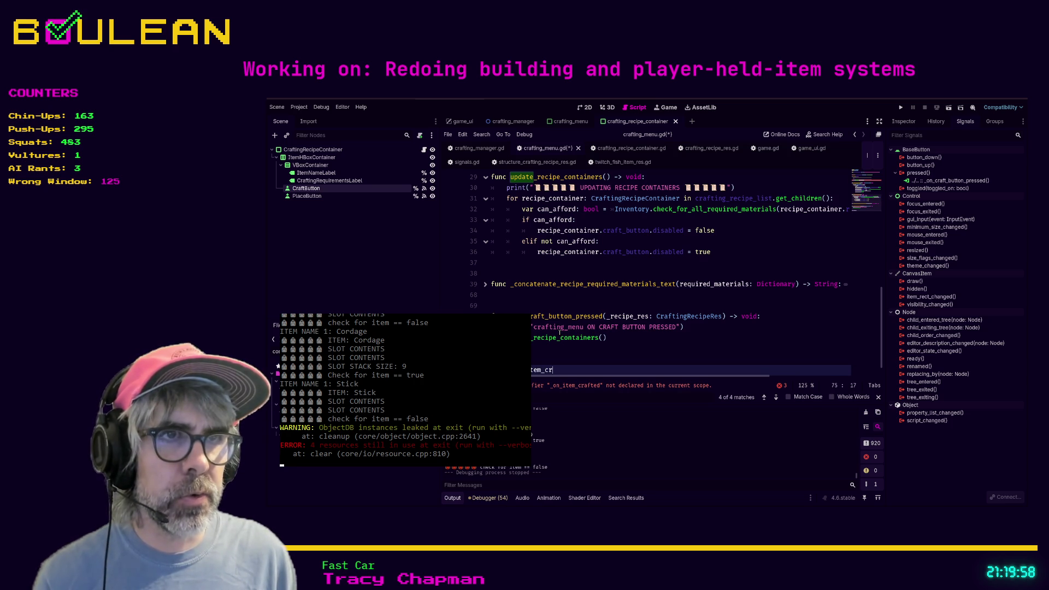
type("afted")
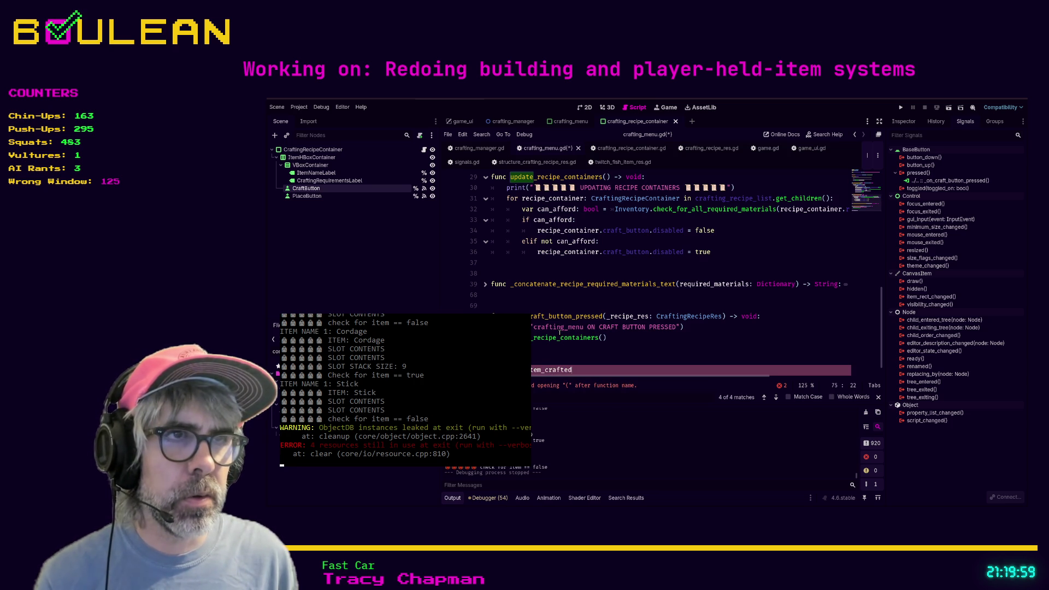
type("(_item: ")
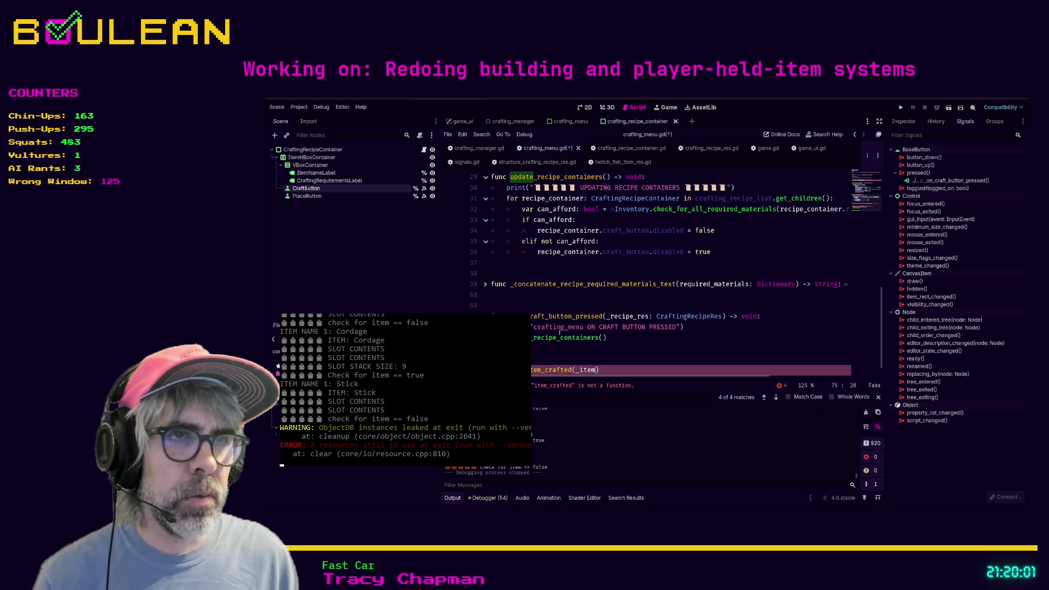
type("Item")
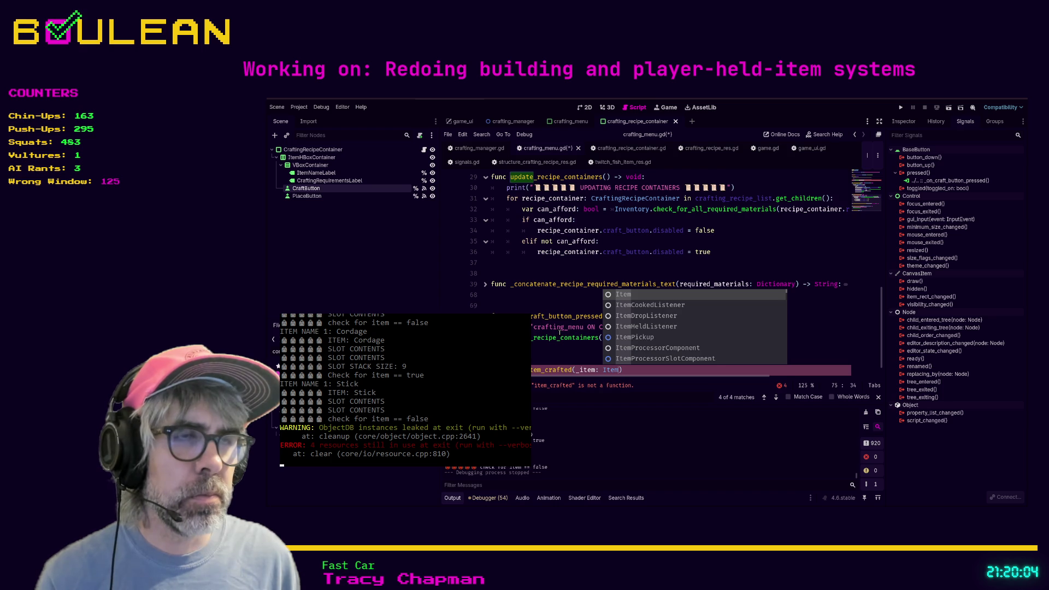
type("Res")
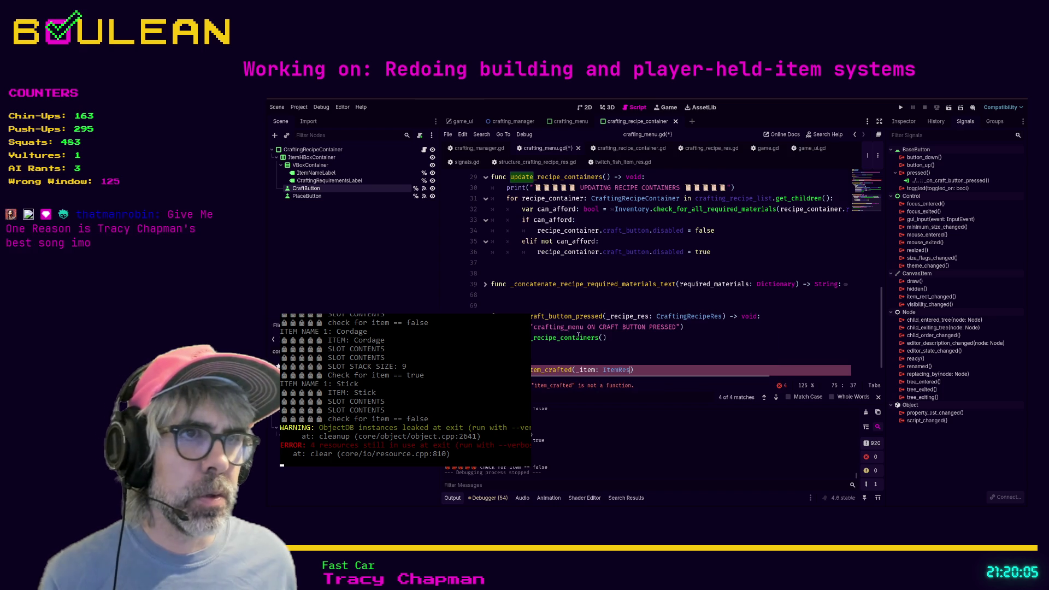
left_click(568, 336)
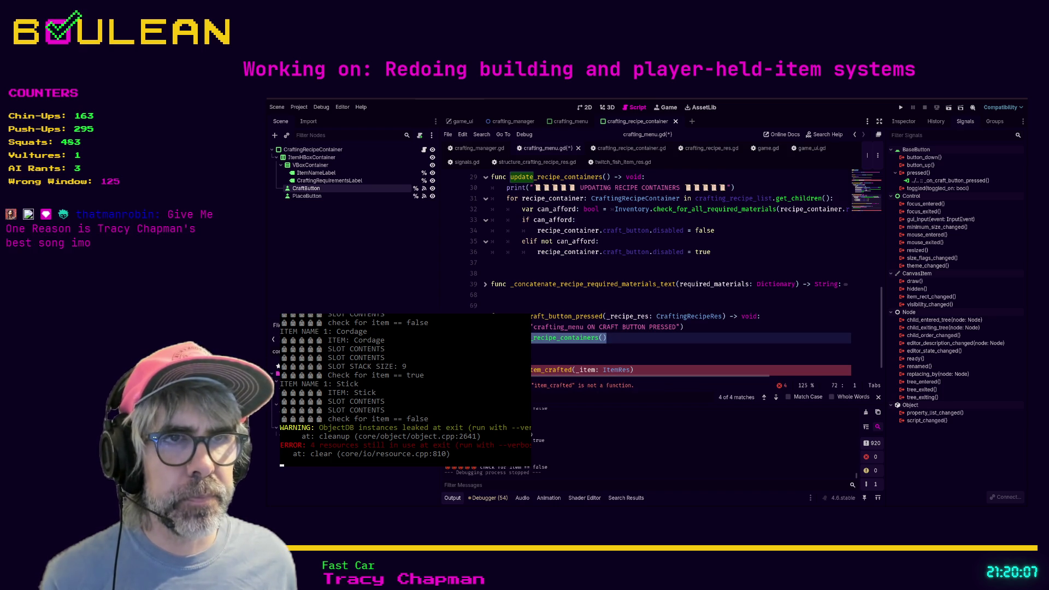
left_click(636, 368)
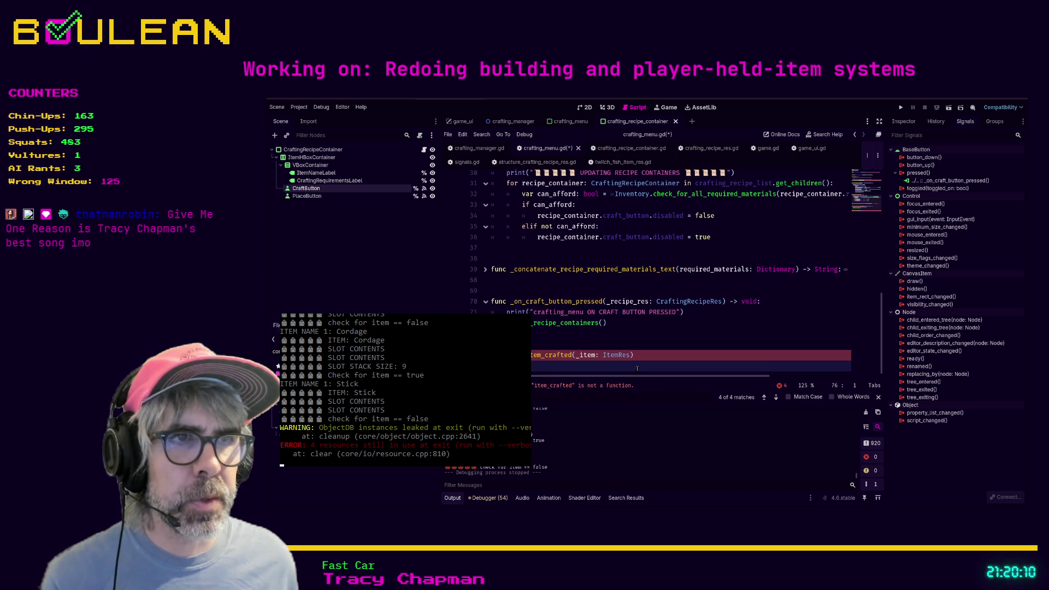
key("ctrl+v")
key("Up")
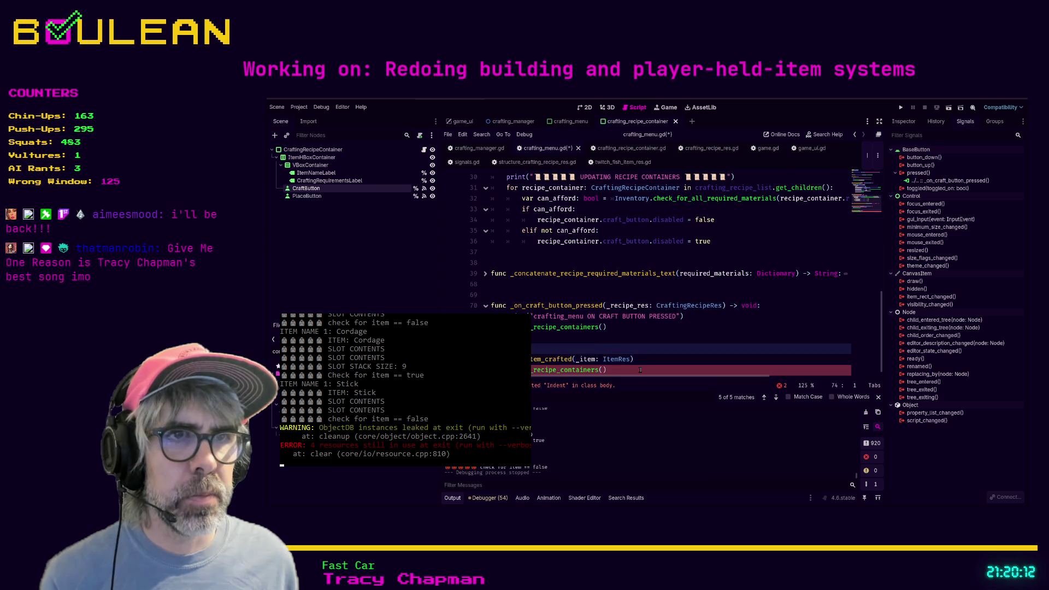
key("Down")
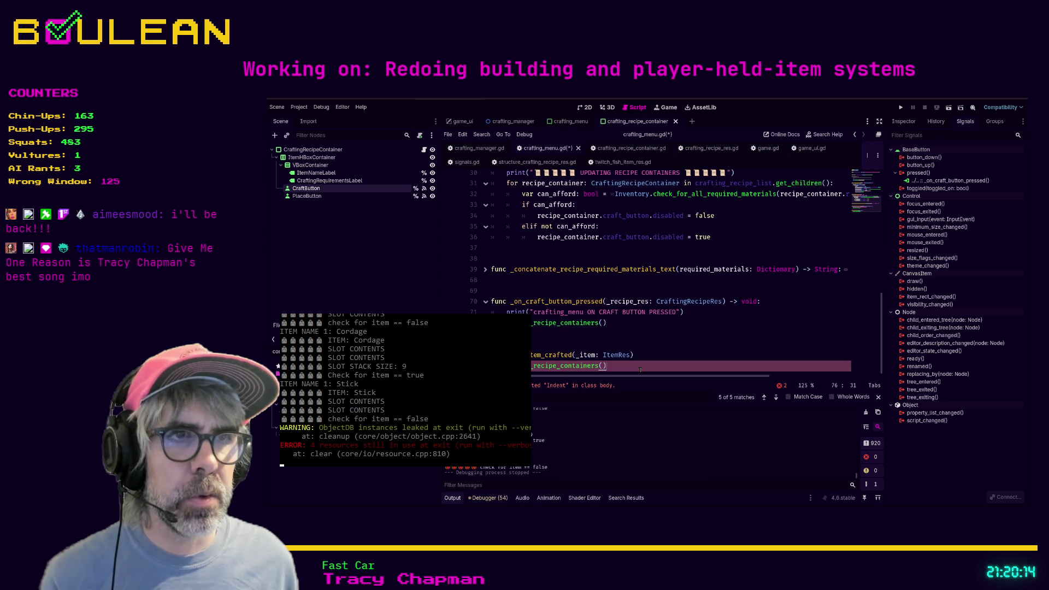
key("Up")
type("void")
Comment out the old craft-button handler, fix the new handler's indentation and colon, and save.
left_click_drag(611, 326, 474, 302)
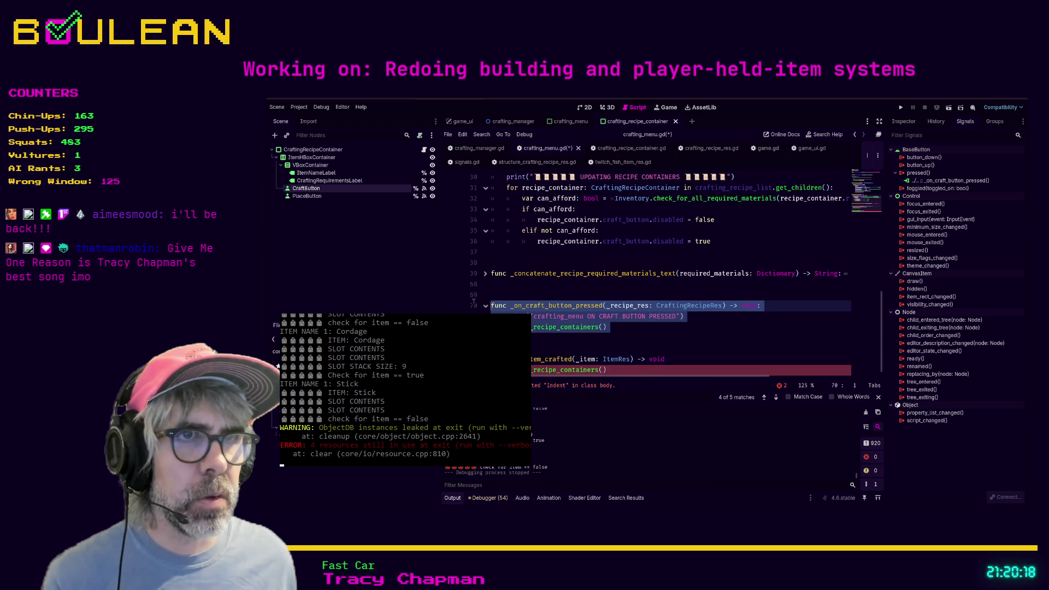
key("ctrl+k")
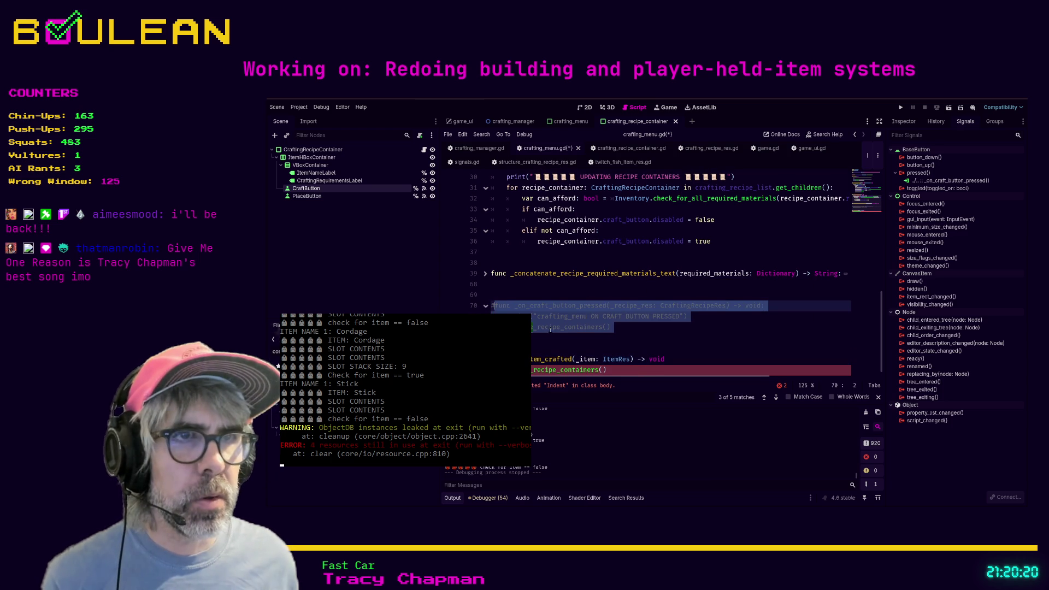
left_click(558, 335)
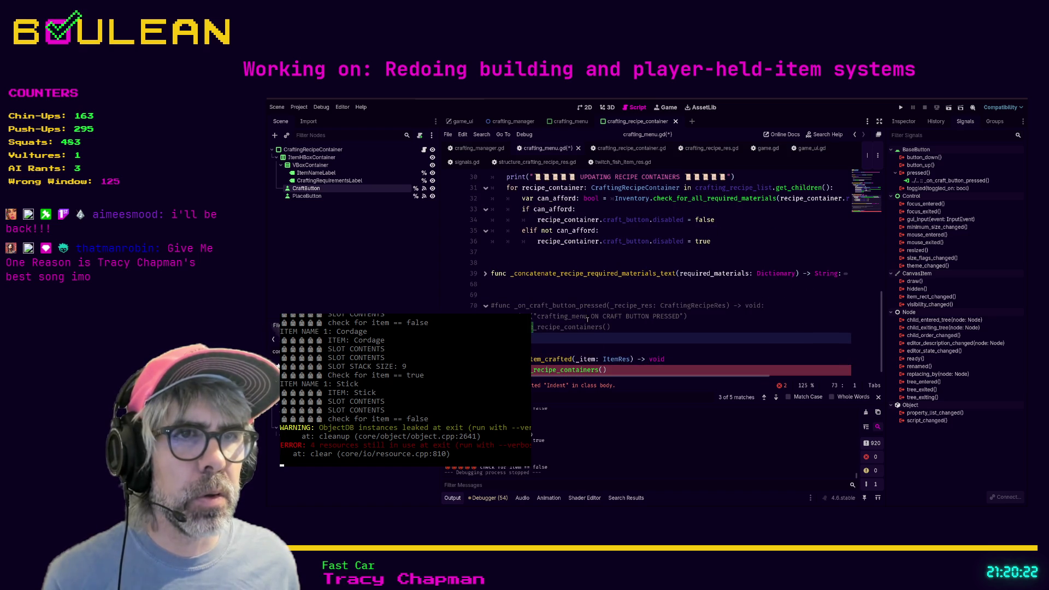
left_click(634, 370)
key("shift+Tab")
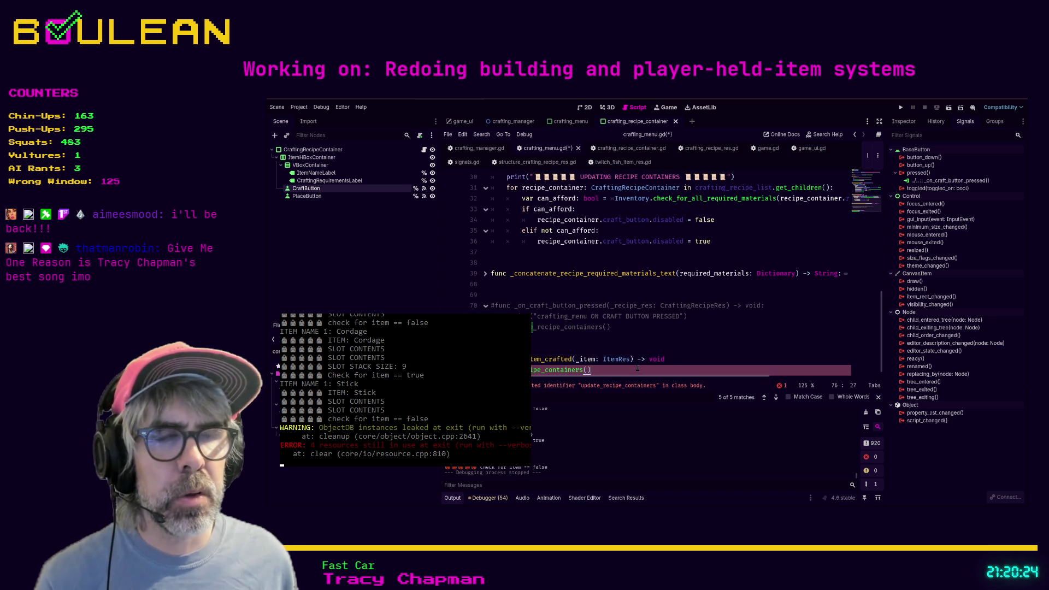
key("Home")
key("Tab")
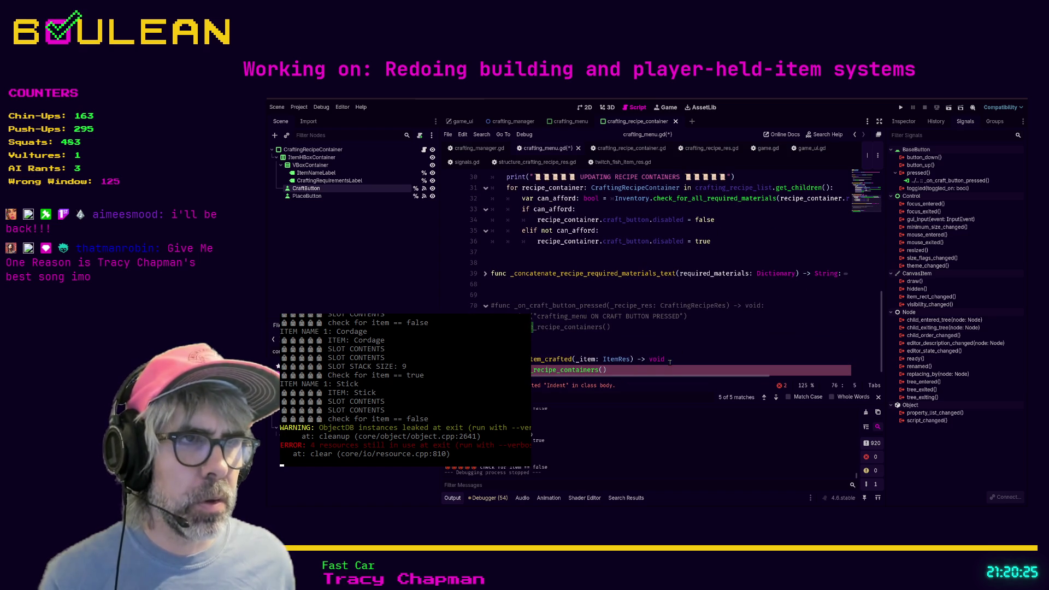
left_click(668, 362)
type(":")
left_click(677, 339)
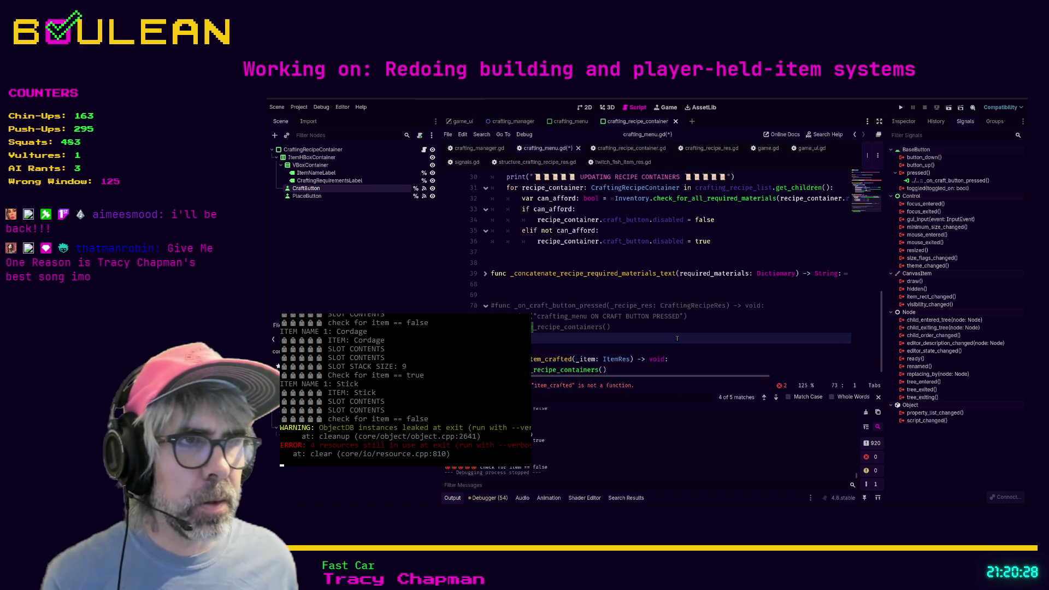
key("ctrl+s")
Fix the line 13 parse error so it reads Signals.item_crafted.connect(_on_item_crafted).
scroll(670, 355, "down", 1)
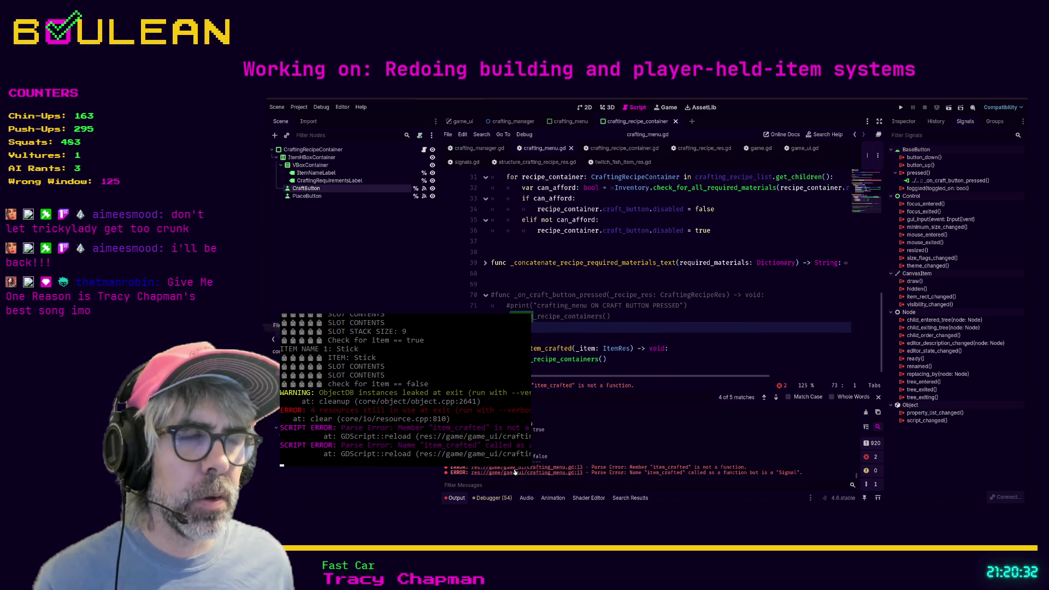
left_click(514, 469)
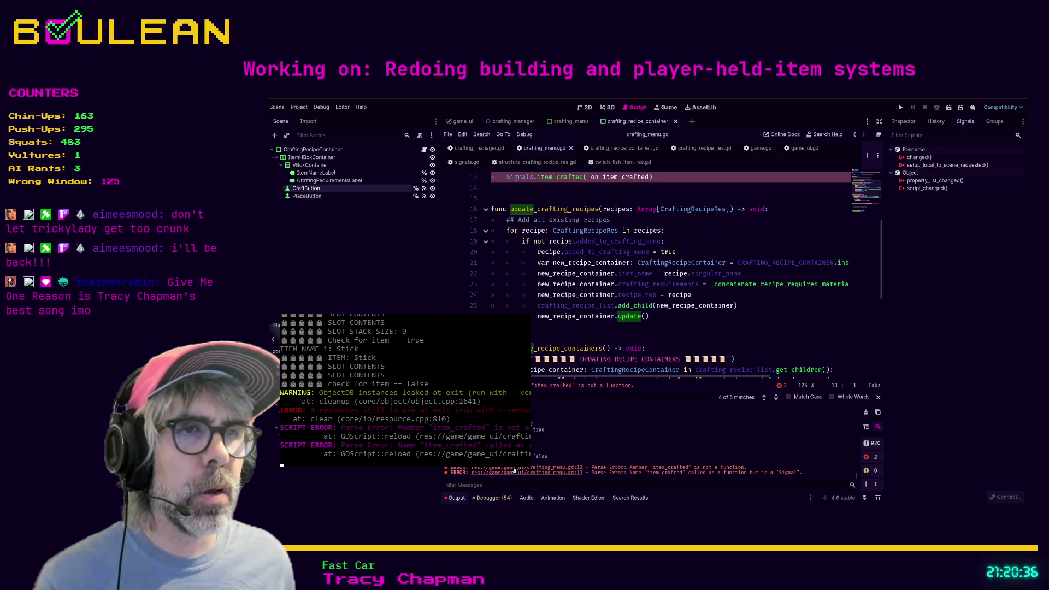
scroll(671, 276, "up", 2)
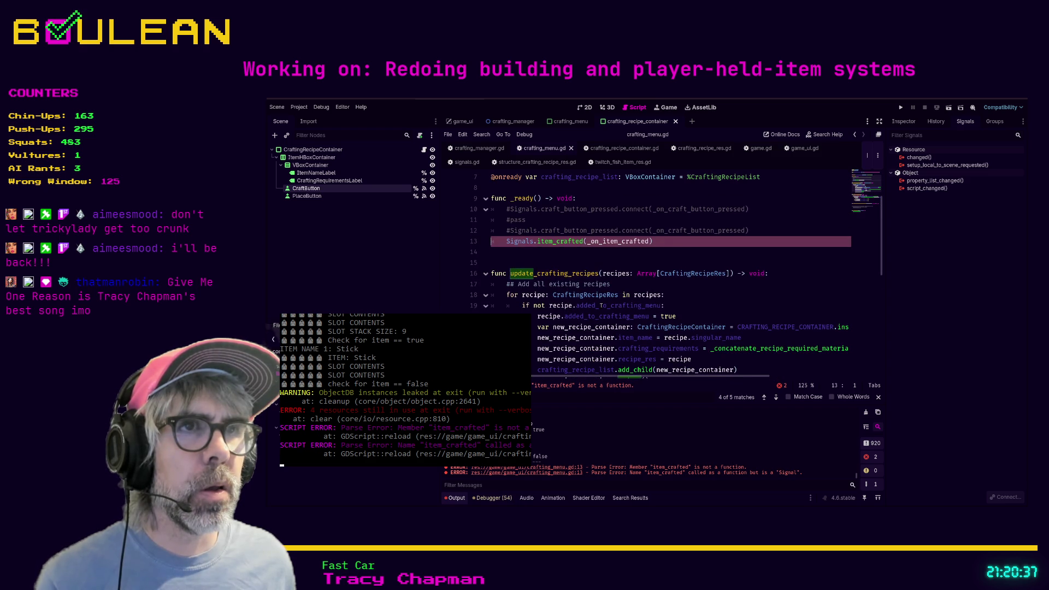
scroll(585, 274, "up", 1)
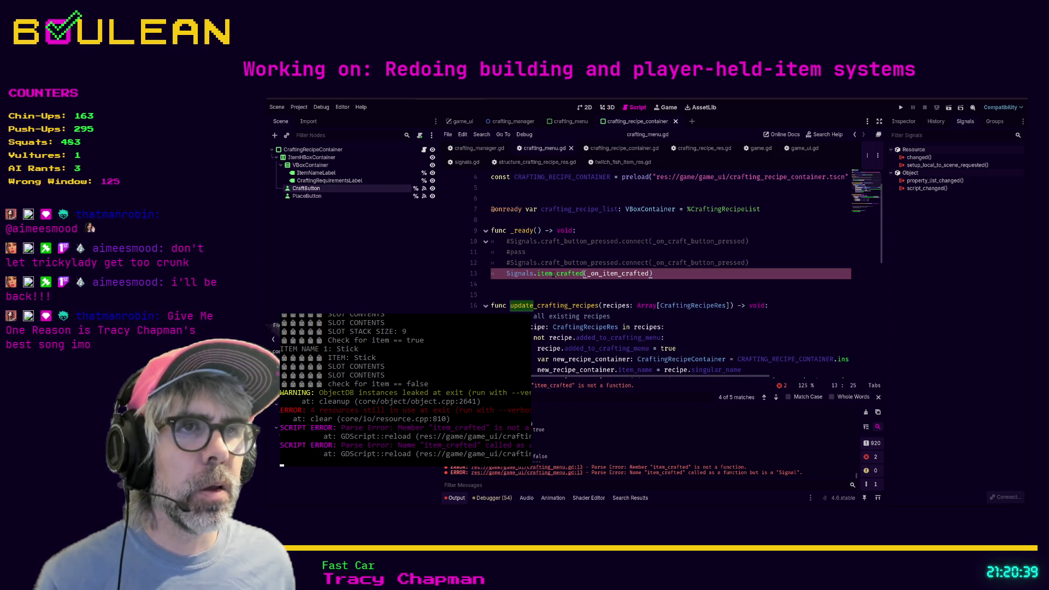
type("emit_")
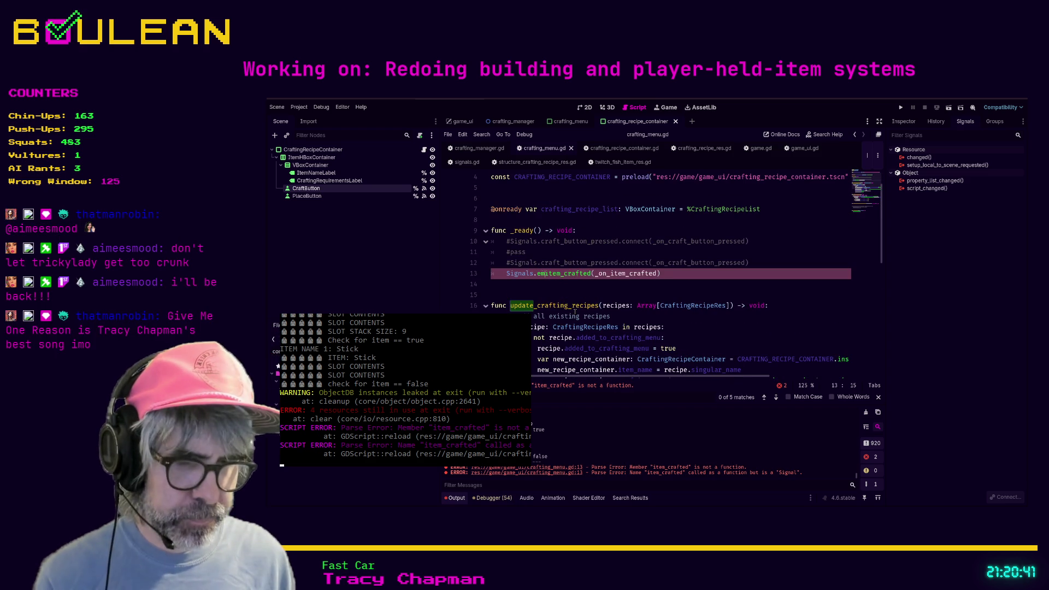
left_click(744, 282)
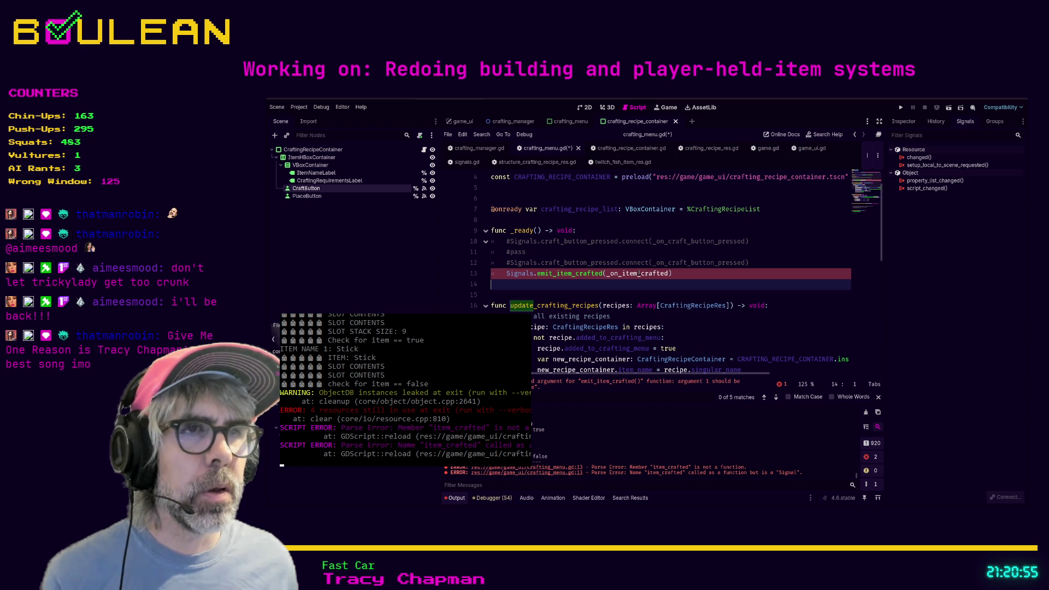
left_click(554, 273)
left_click_drag(537, 273, 582, 276)
type("item_c")
left_click(584, 273)
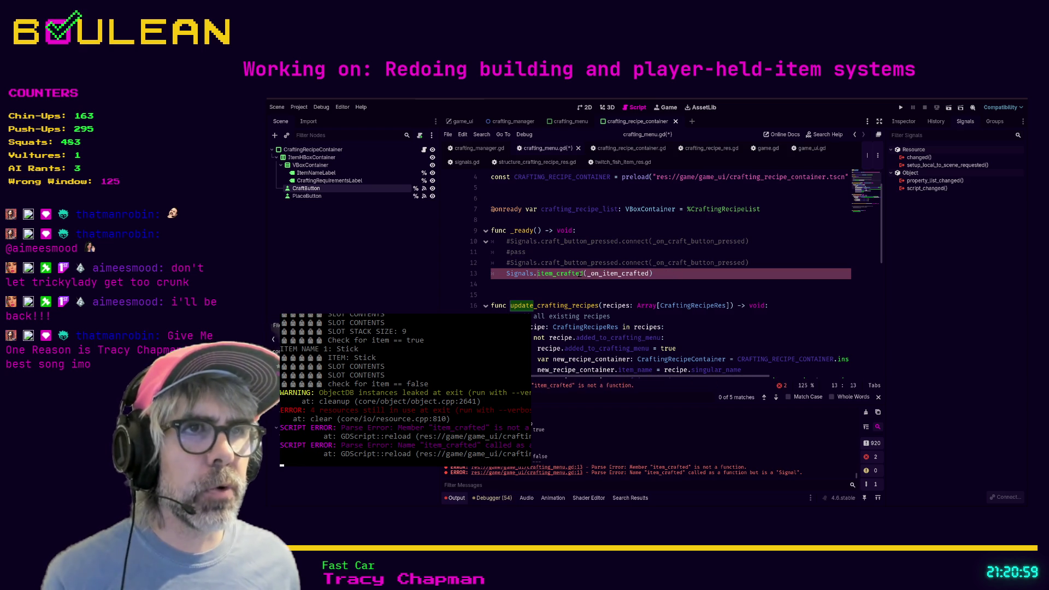
type(".connect")
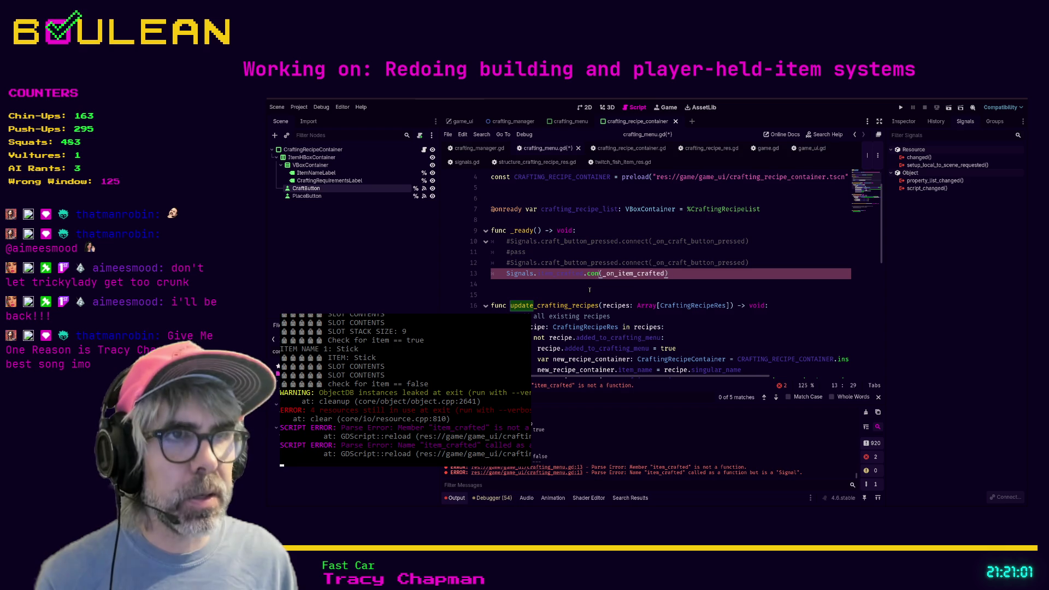
left_click(566, 285)
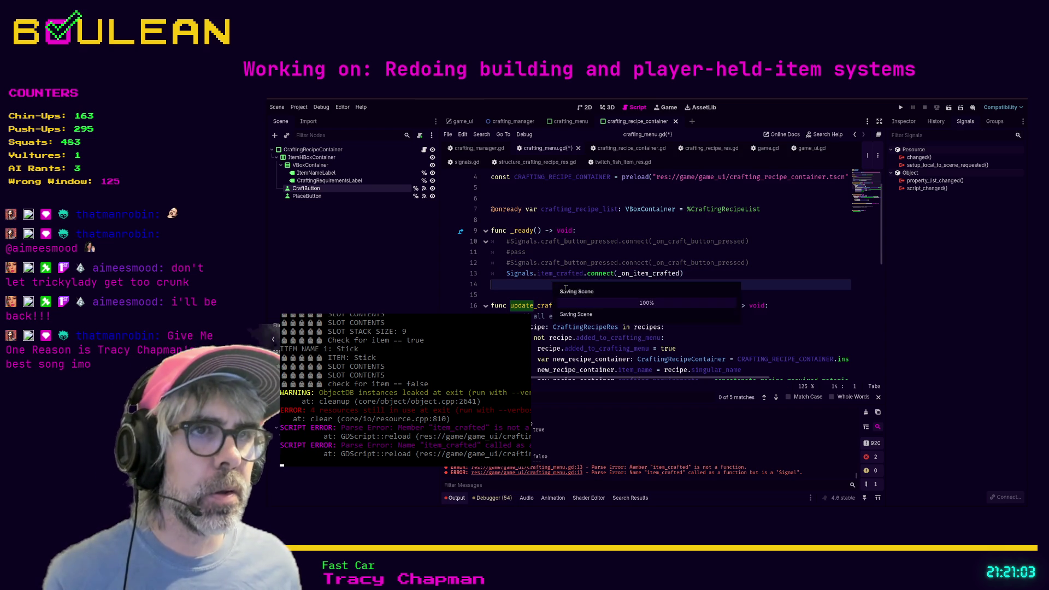
Run the game, chop the tree beside the wizard into logs, collect them, then stop with F8.
key("F5")
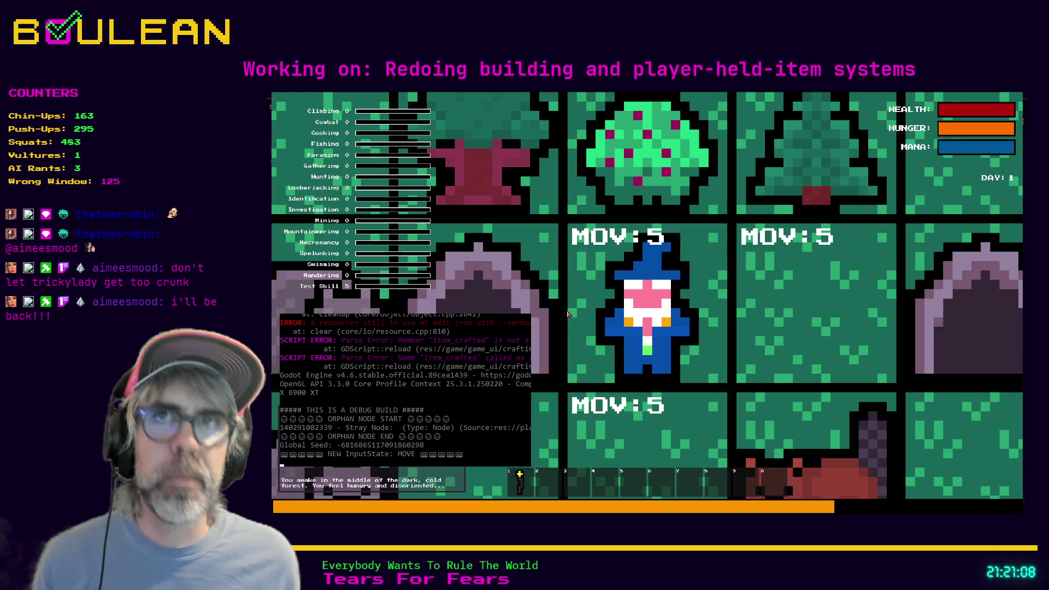
scroll(423, 281, "down", 3)
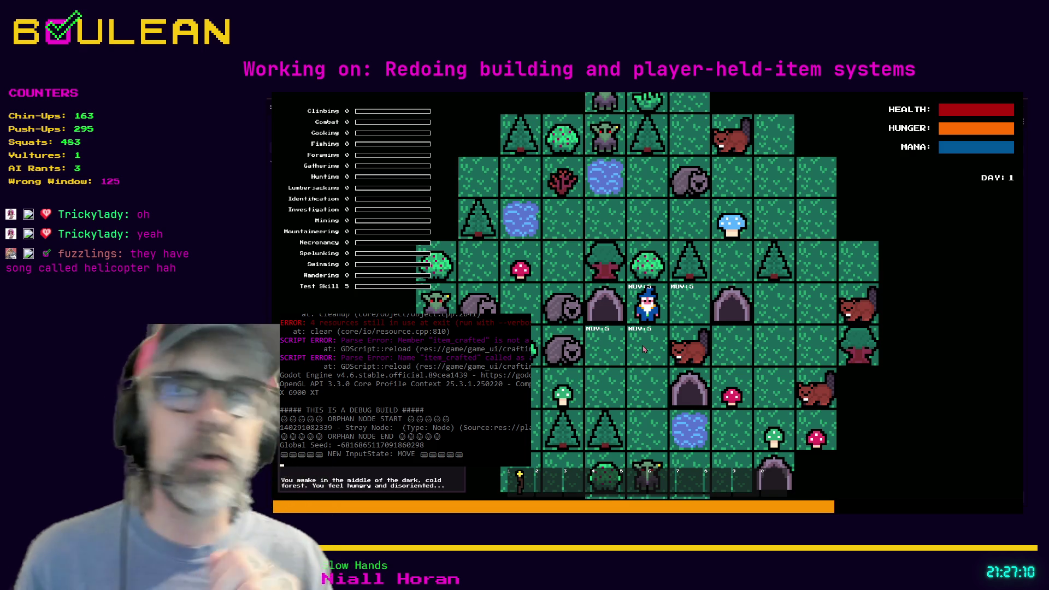
key("Right")
key("Up")
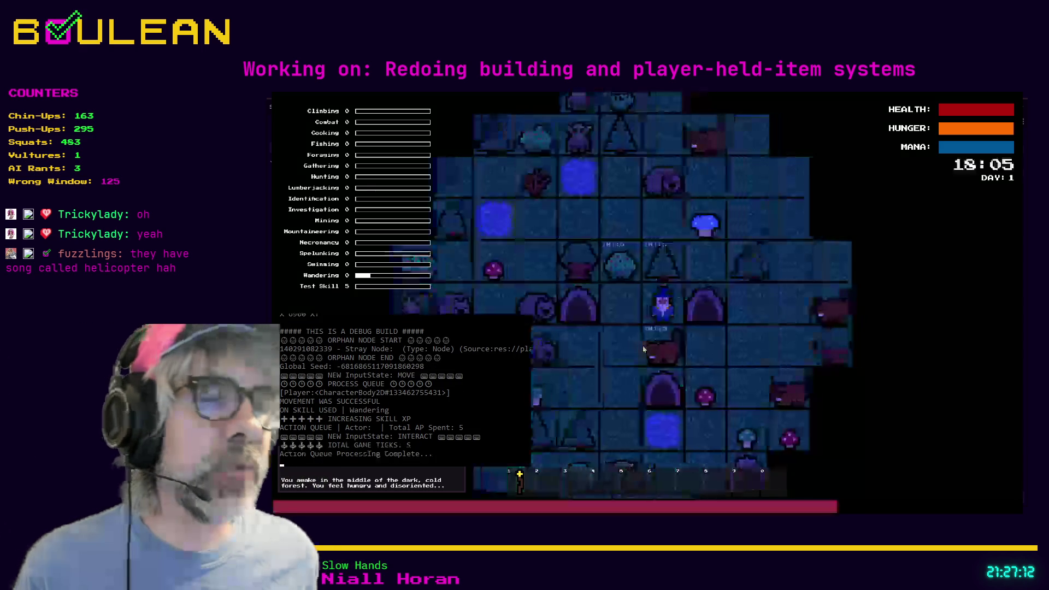
key("Up")
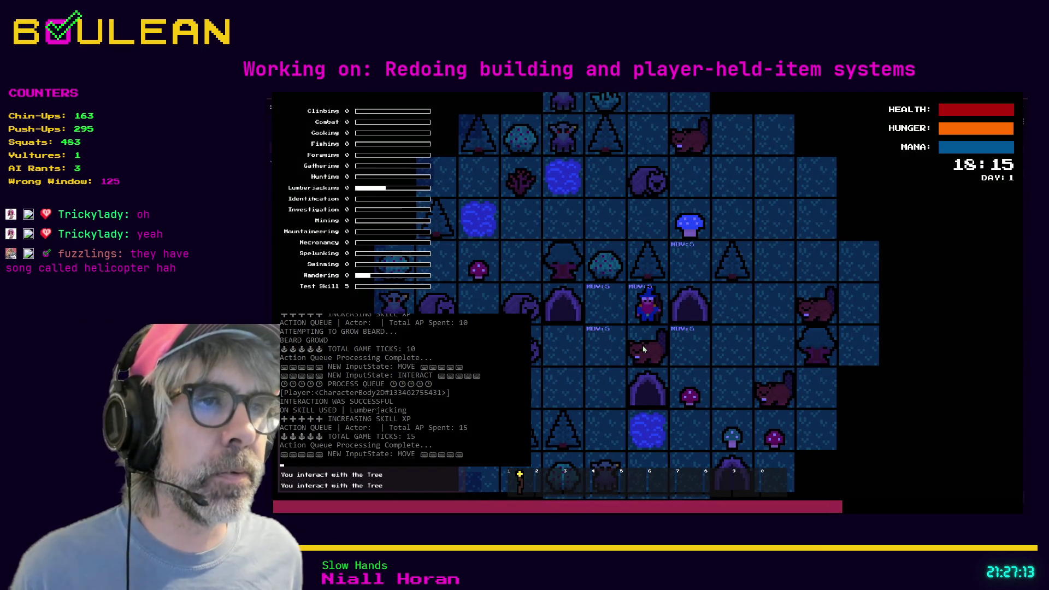
key("Up")
key("Up")
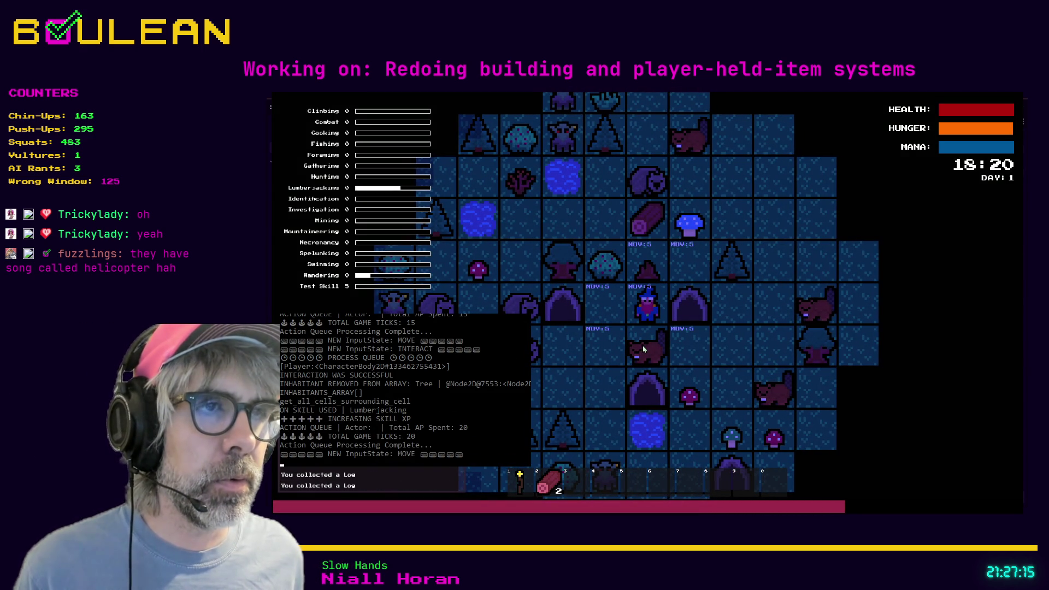
key("Left")
key("Down")
key("Down")
key("Down")
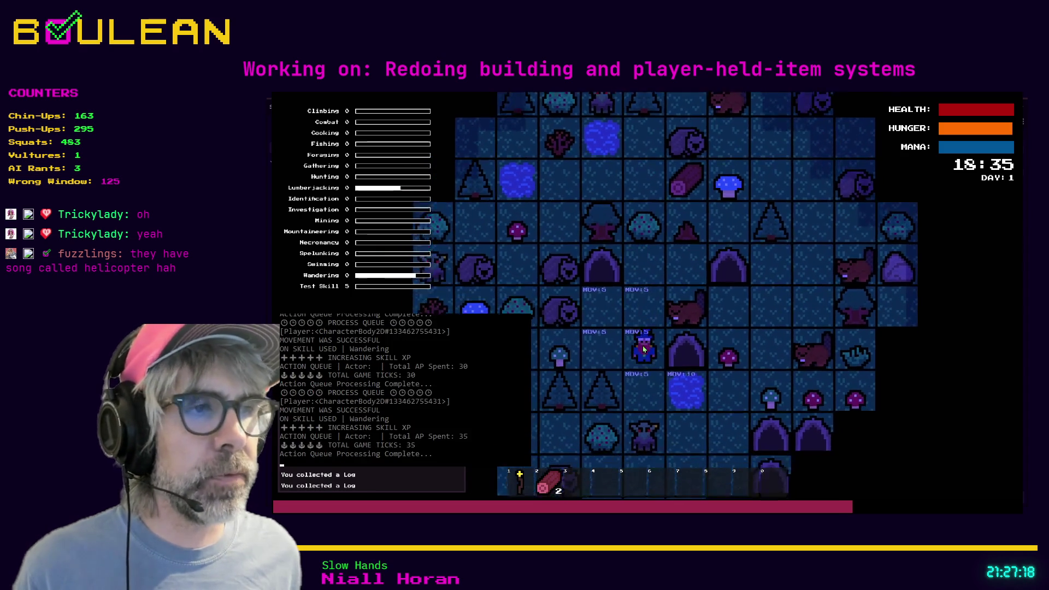
key("F8")
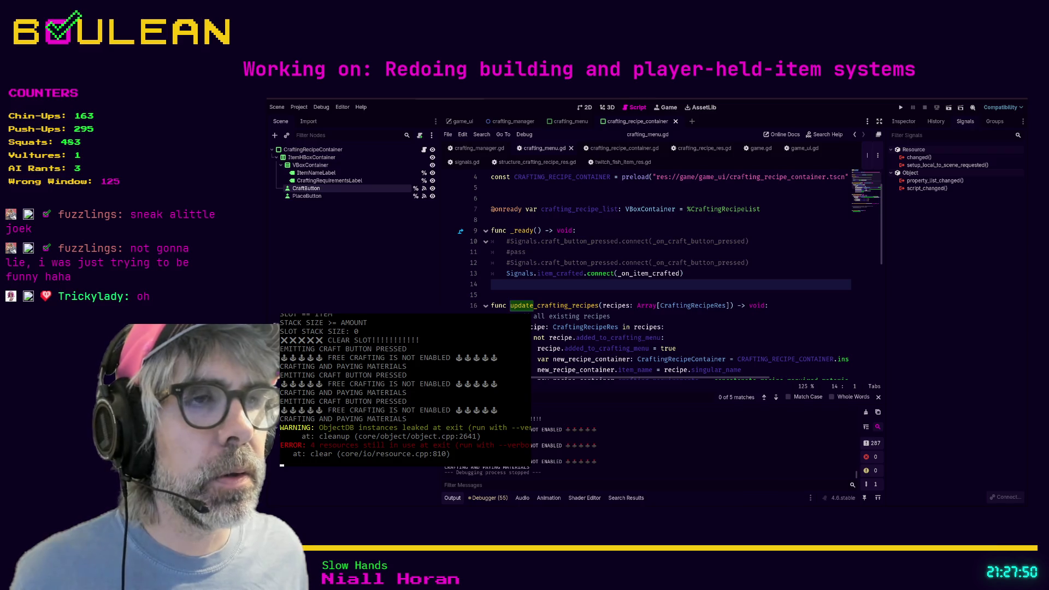
left_click(636, 275, "ctrl")
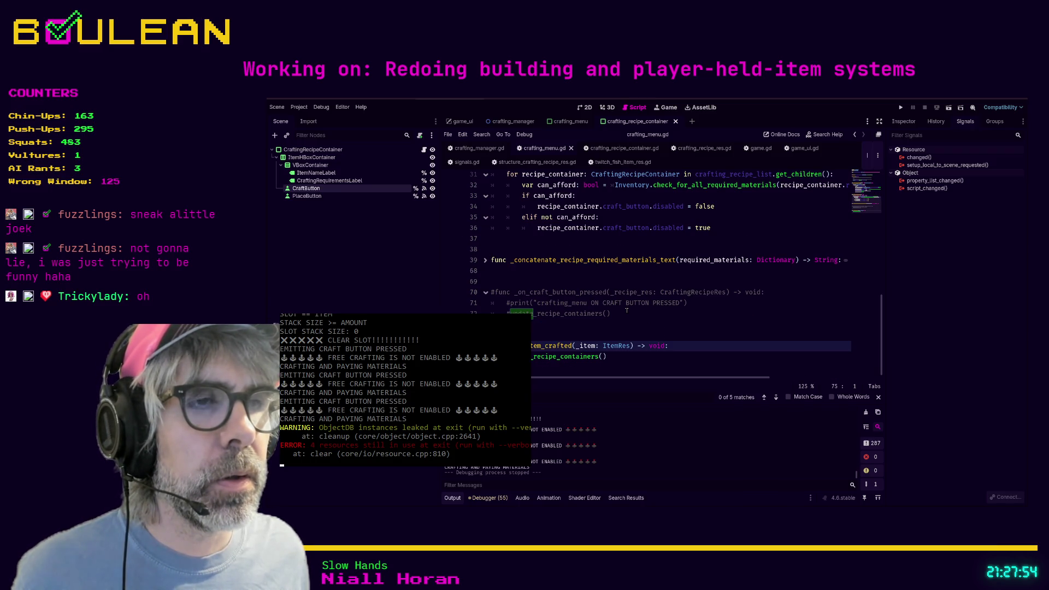
left_click(615, 326)
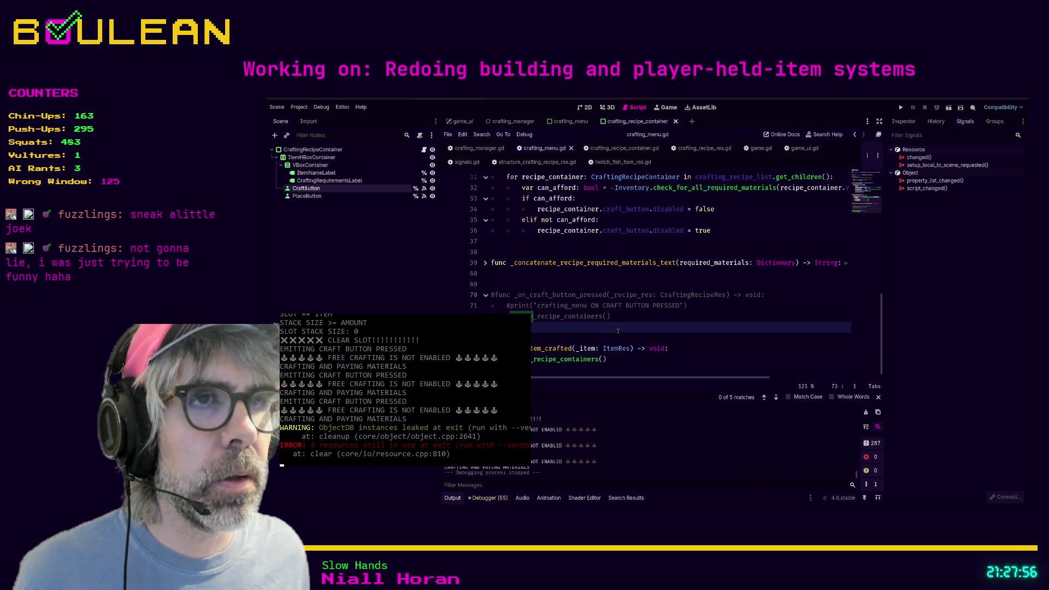
left_click(591, 337)
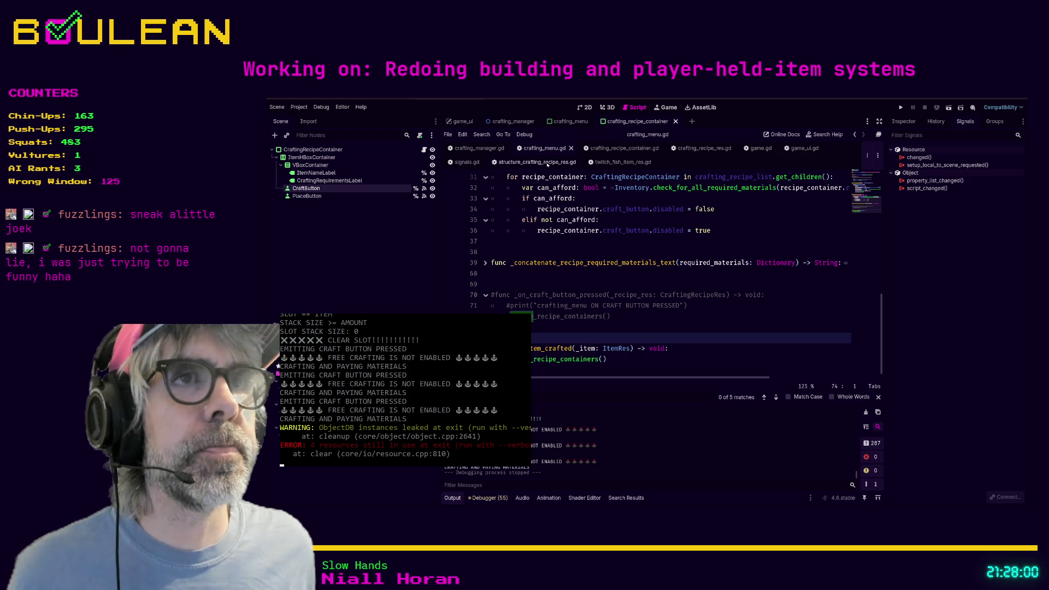
left_click(479, 148)
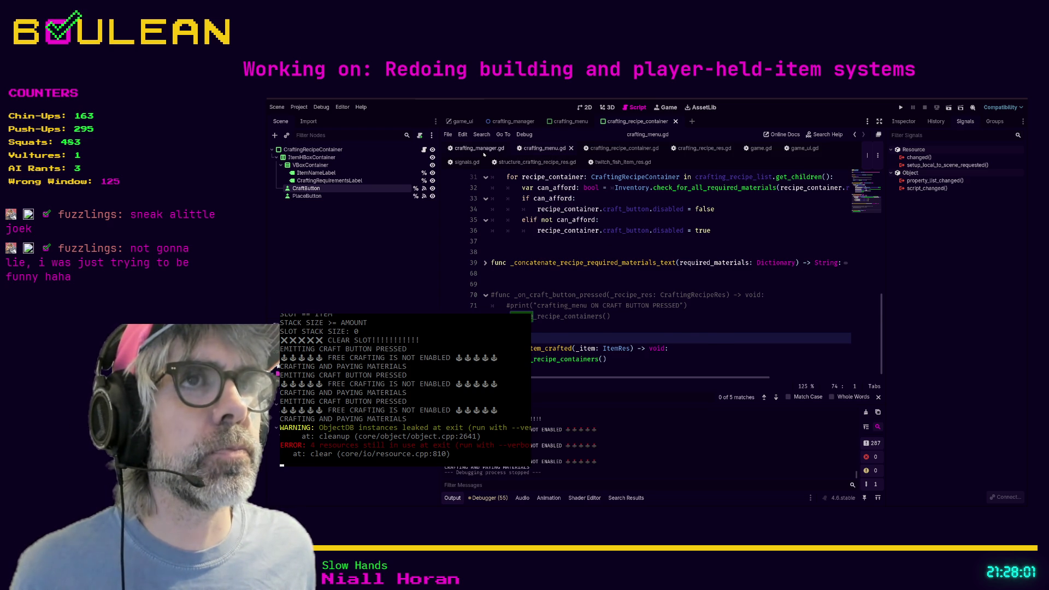
scroll(680, 249, "down", 1)
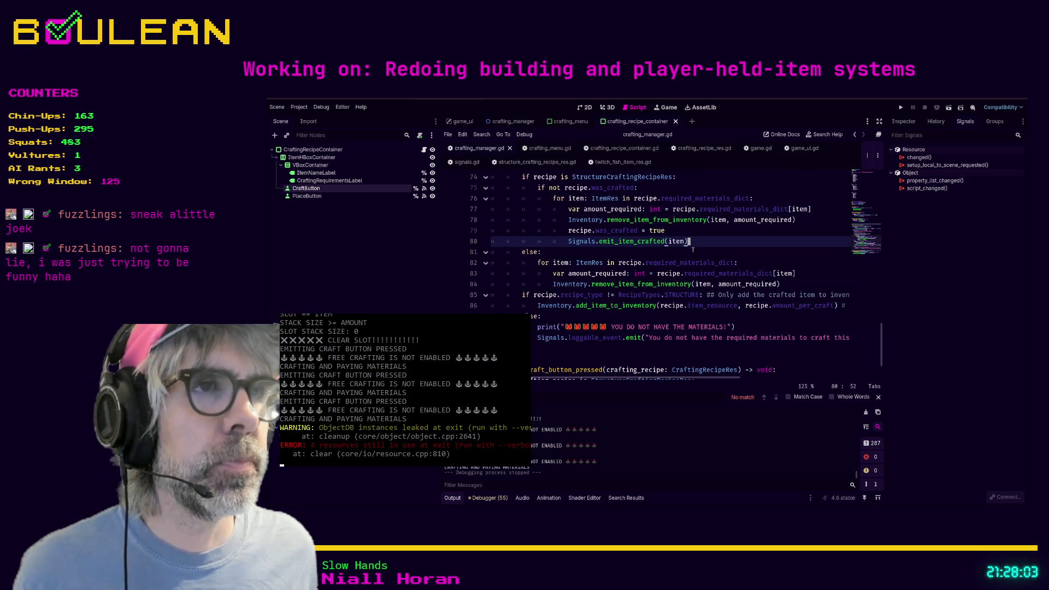
left_click_drag(723, 242, 483, 239)
key("ctrl+c")
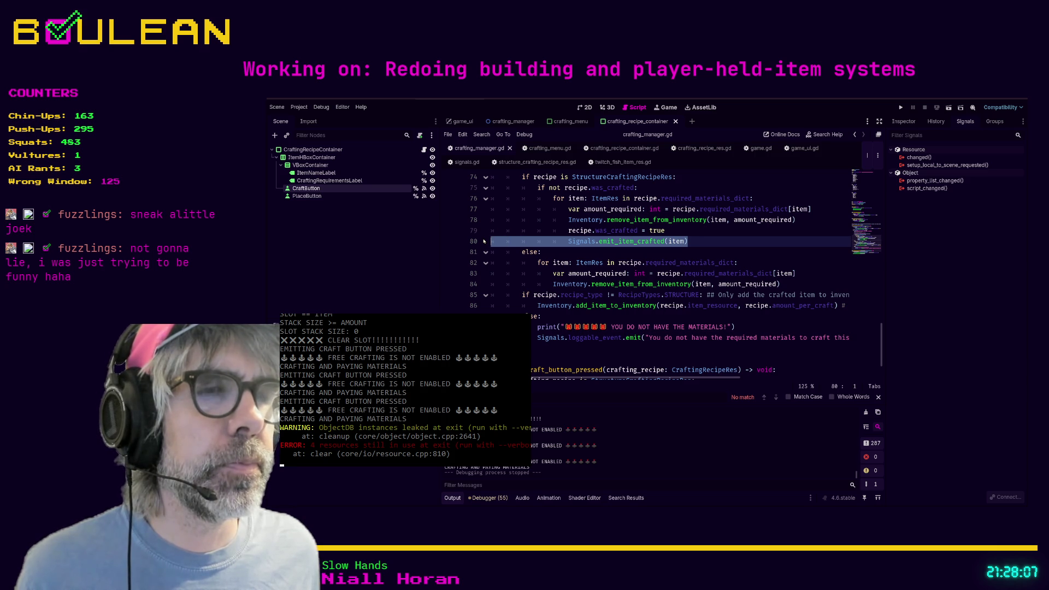
scroll(506, 246, "up", 2)
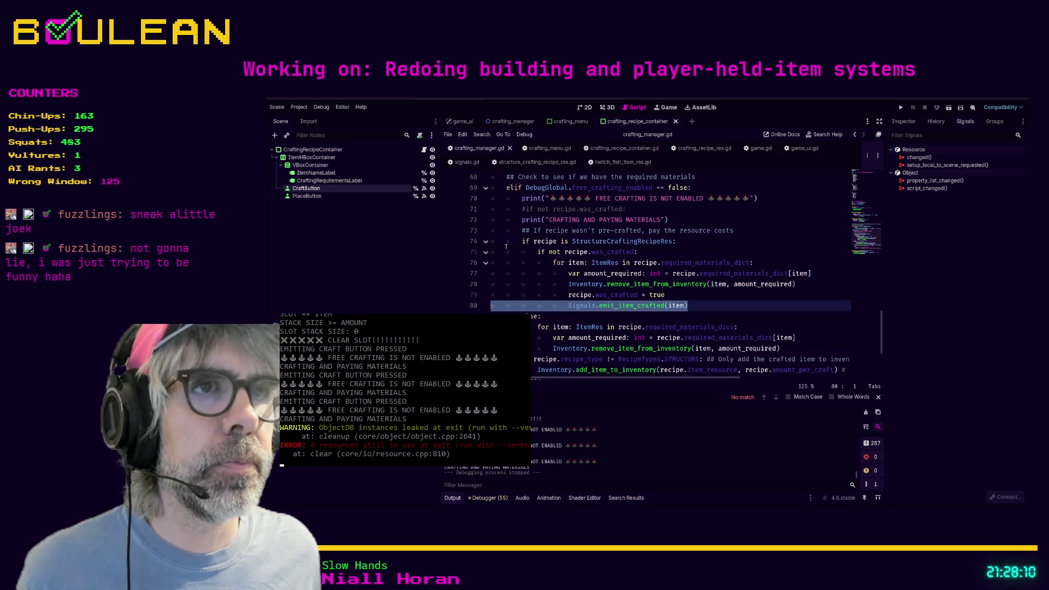
scroll(512, 238, "down", 1)
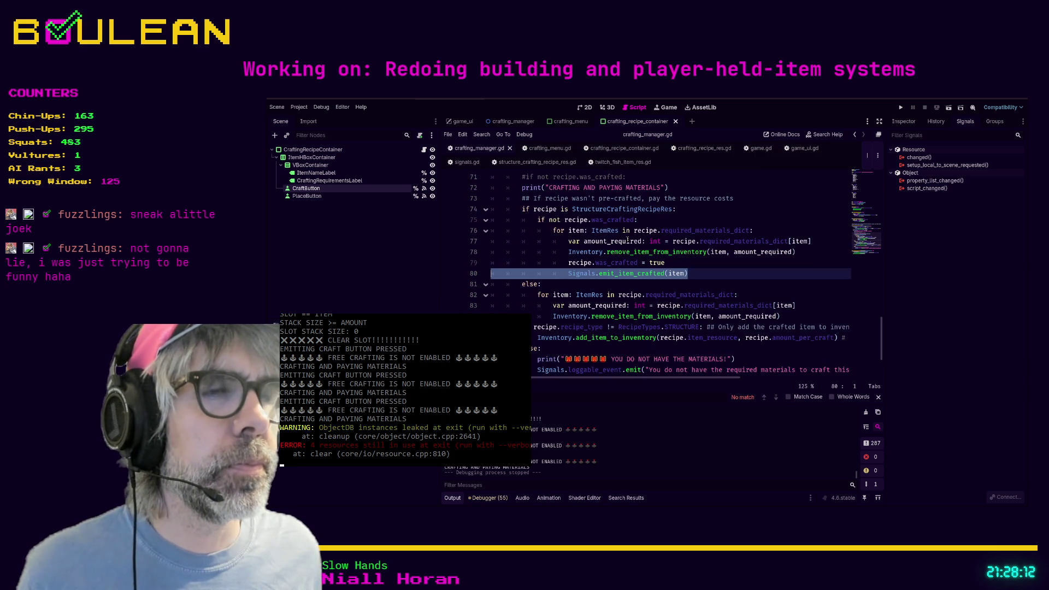
scroll(623, 242, "down", 1)
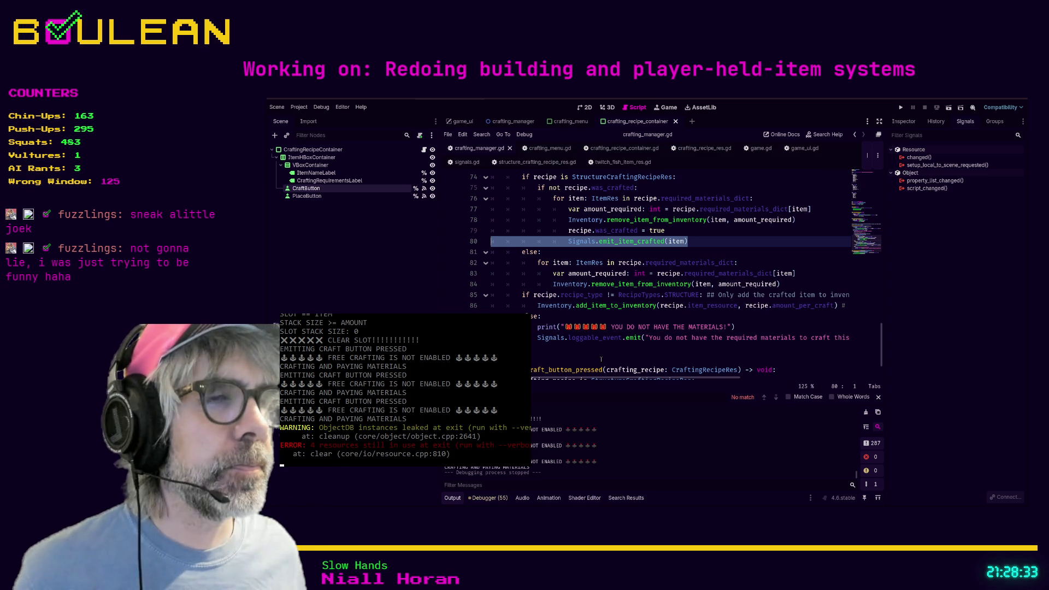
left_click_drag(589, 378, 589, 378)
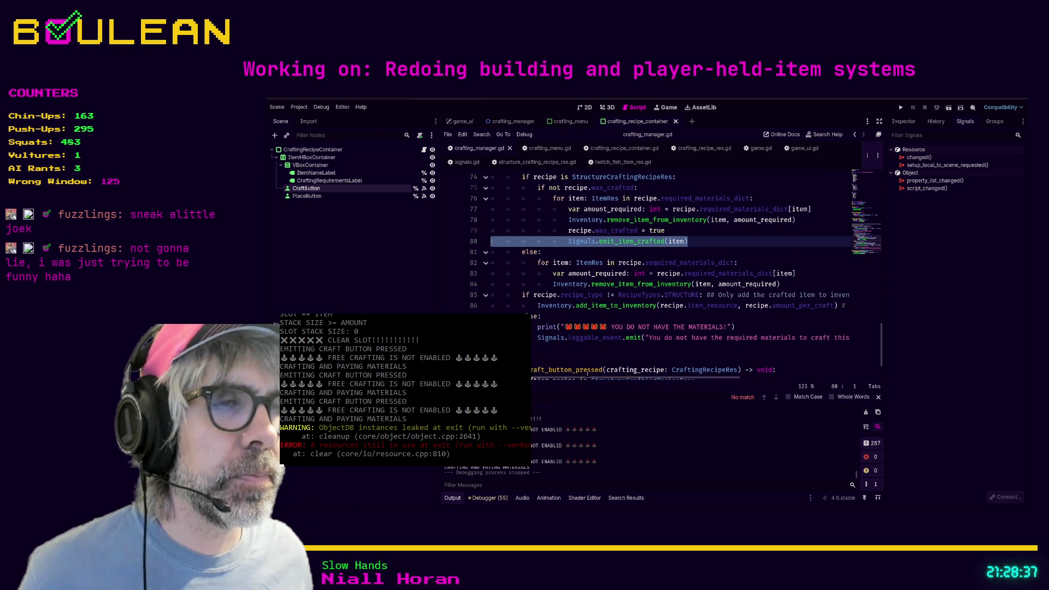
left_click(686, 305)
key("End")
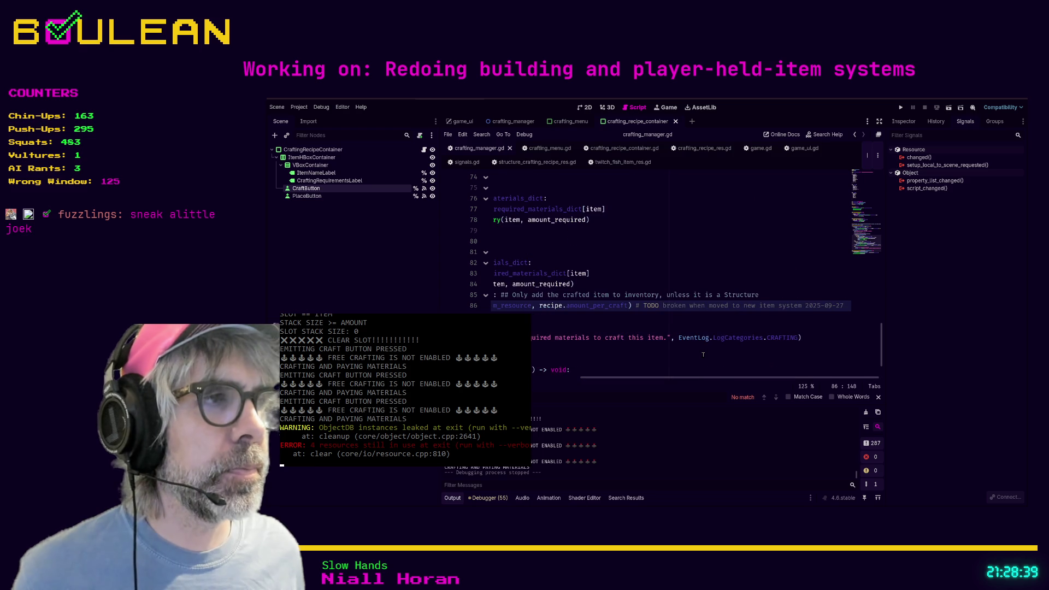
Paste a Signals.emit_item_crafted call on a new line 87 and fix its indentation.
key("Return")
key("ctrl+v")
key("BackSpace")
key("BackSpace")
key("BackSpace")
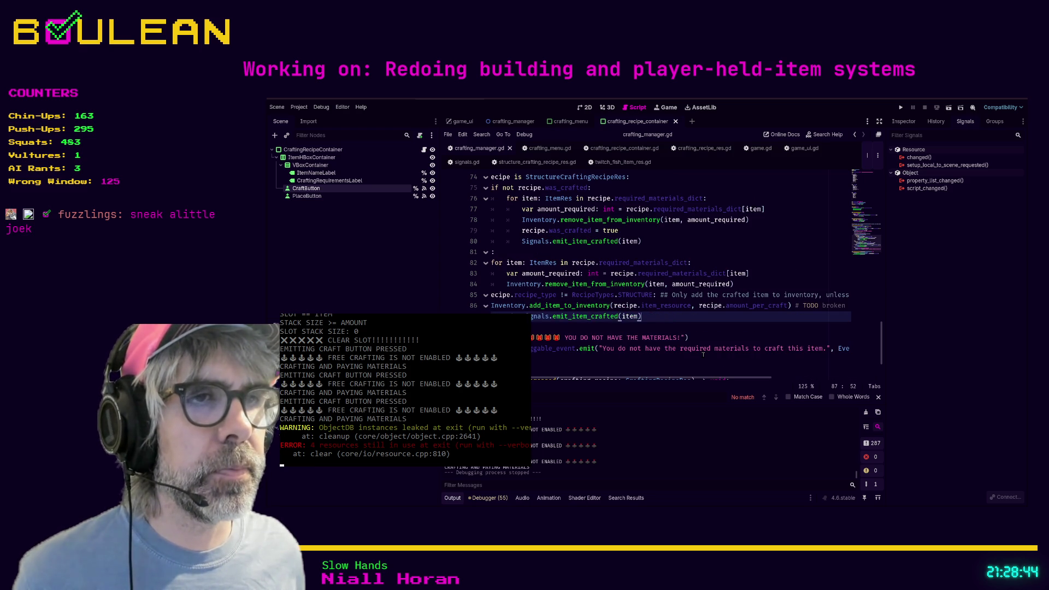
key("Home")
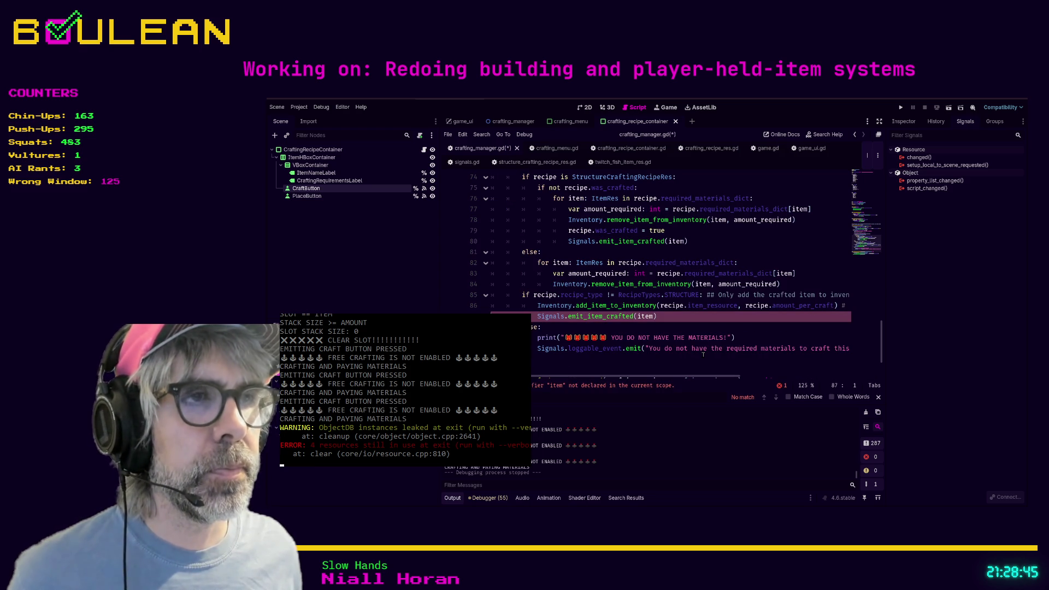
scroll(700, 332, "up", 1)
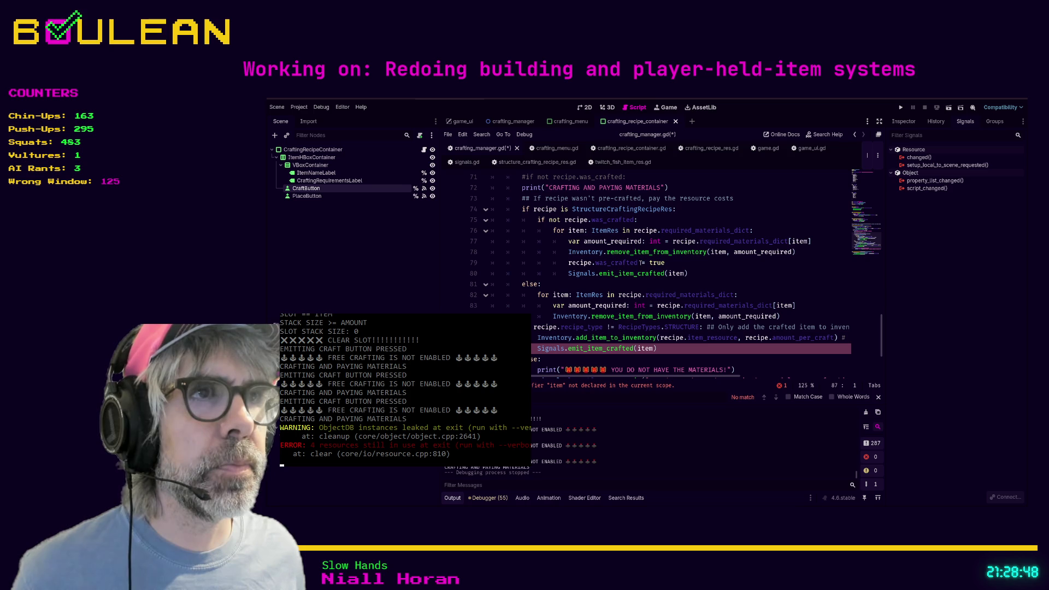
scroll(598, 228, "down", 1)
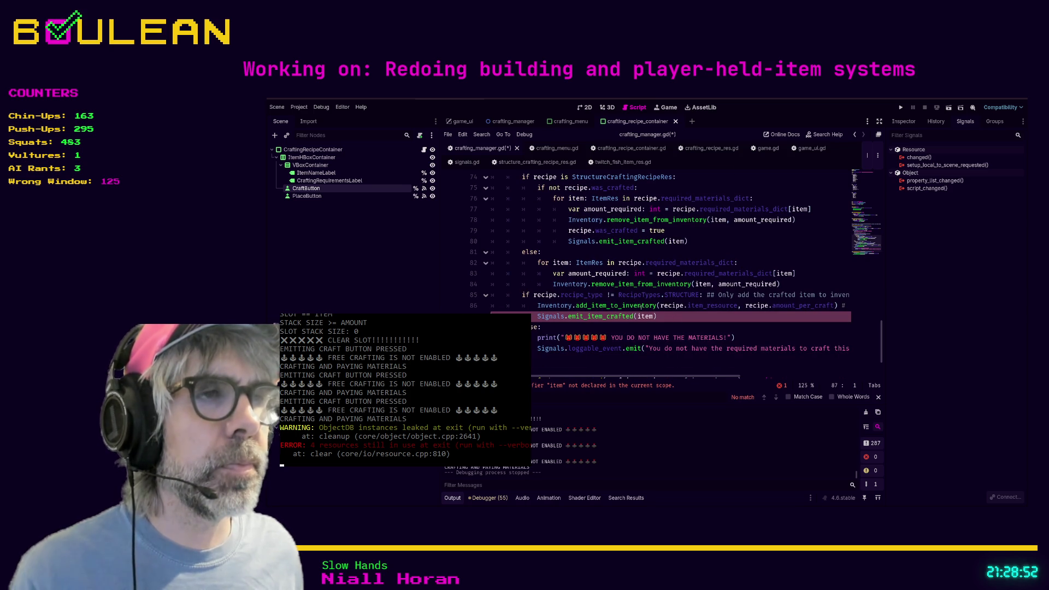
scroll(677, 321, "up", 2)
scroll(676, 322, "down", 2)
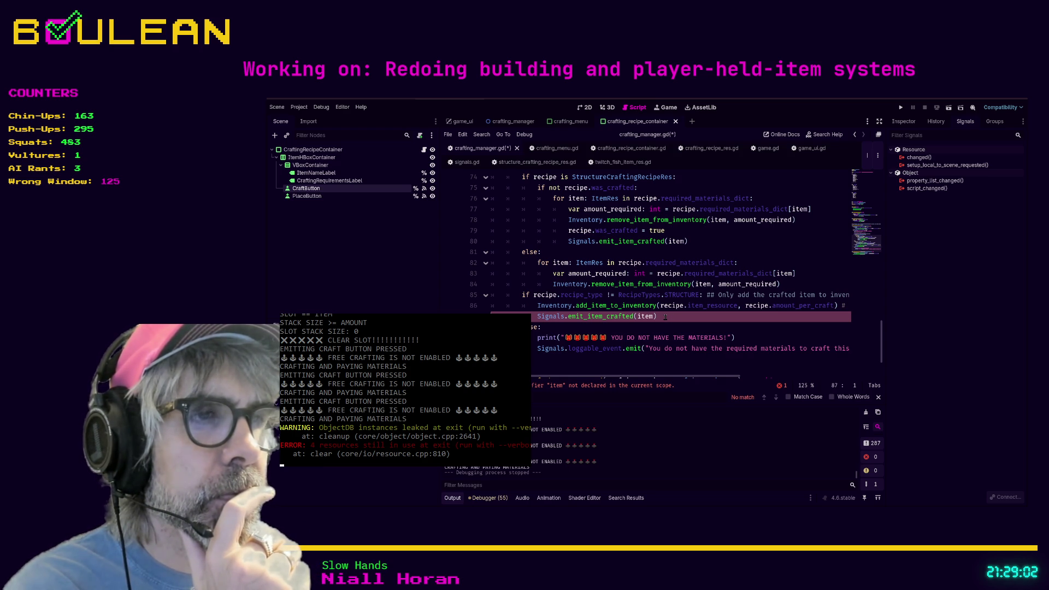
scroll(665, 317, "up", 1)
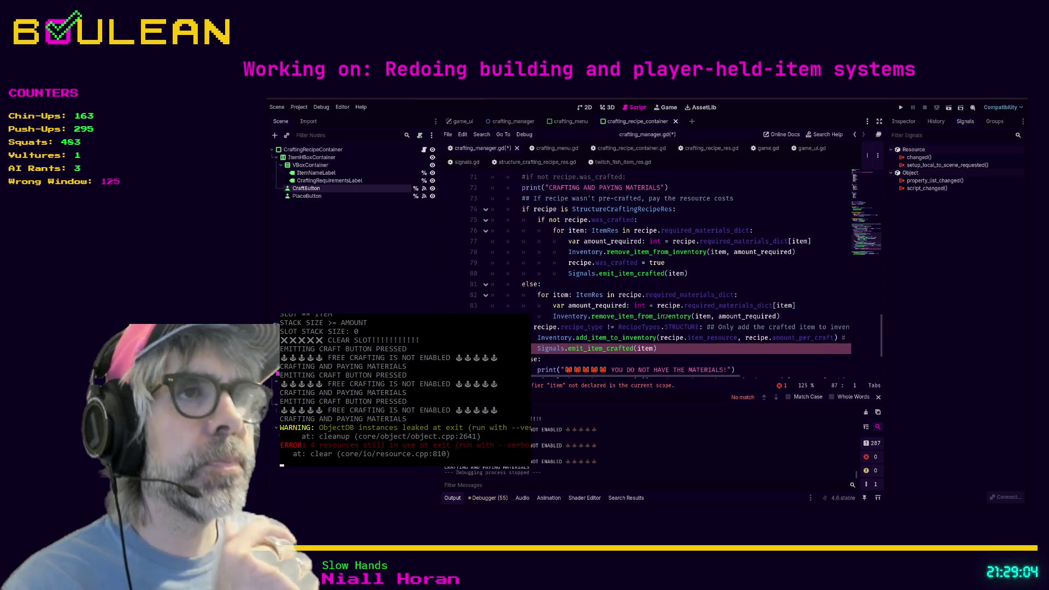
scroll(665, 316, "down", 1)
scroll(664, 317, "up", 1)
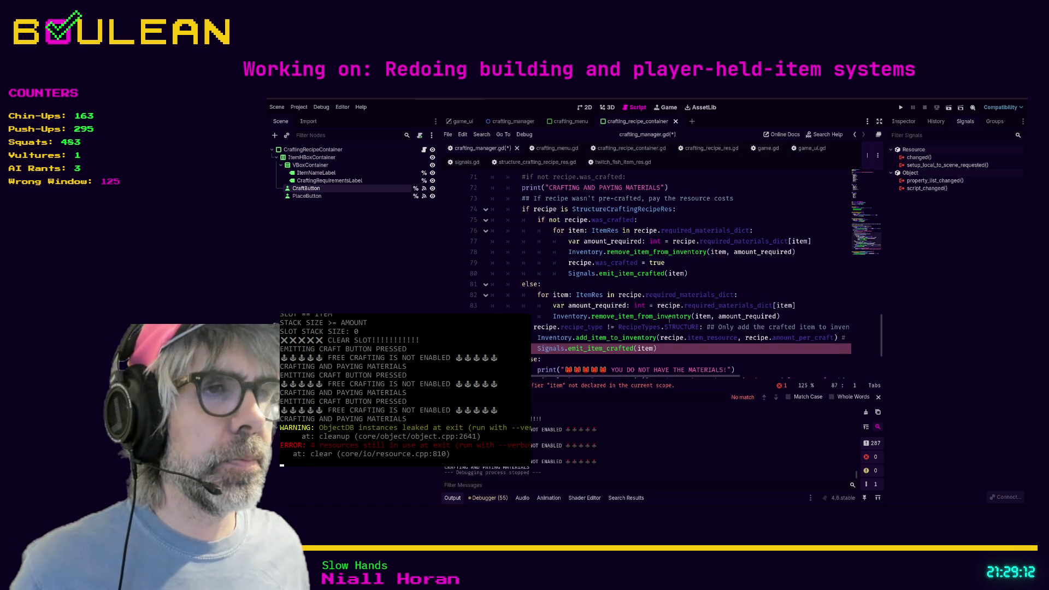
Change the call's argument to recipe.item_resource, then save and run the game.
double_click(647, 348)
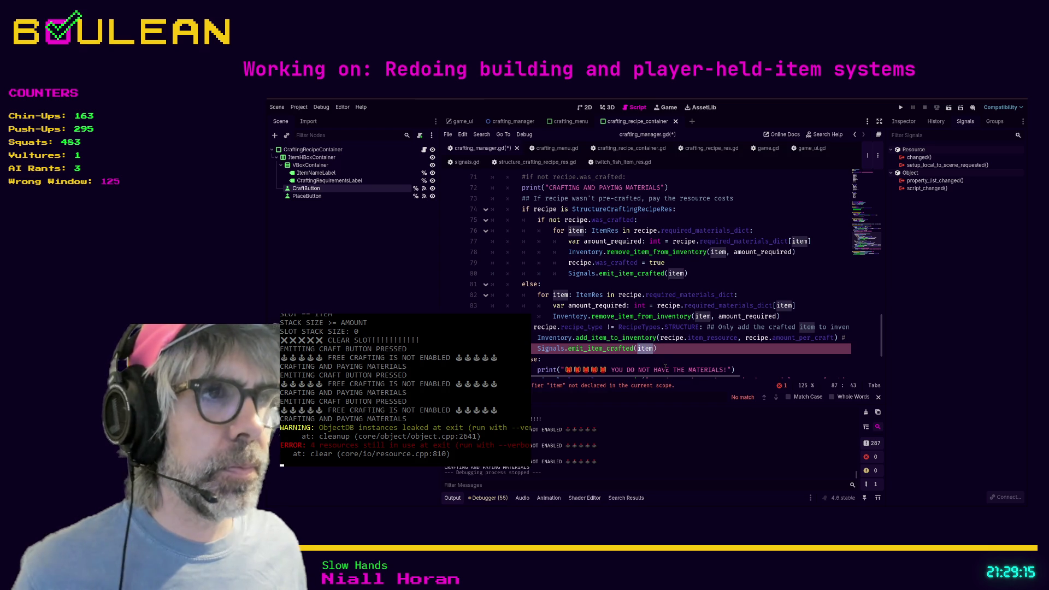
type("recipe.item")
key("Return")
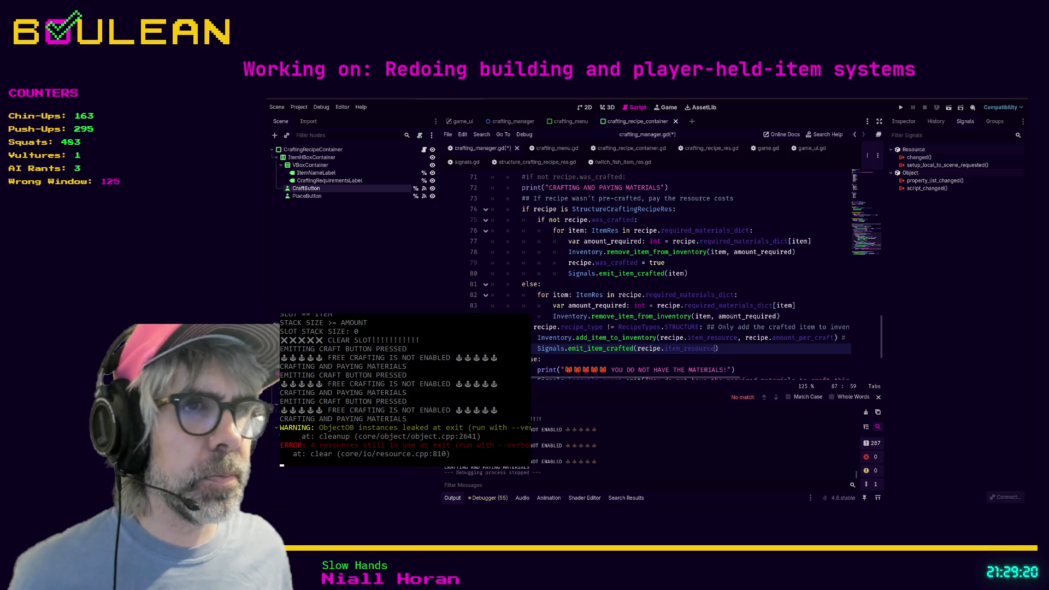
key("F5")
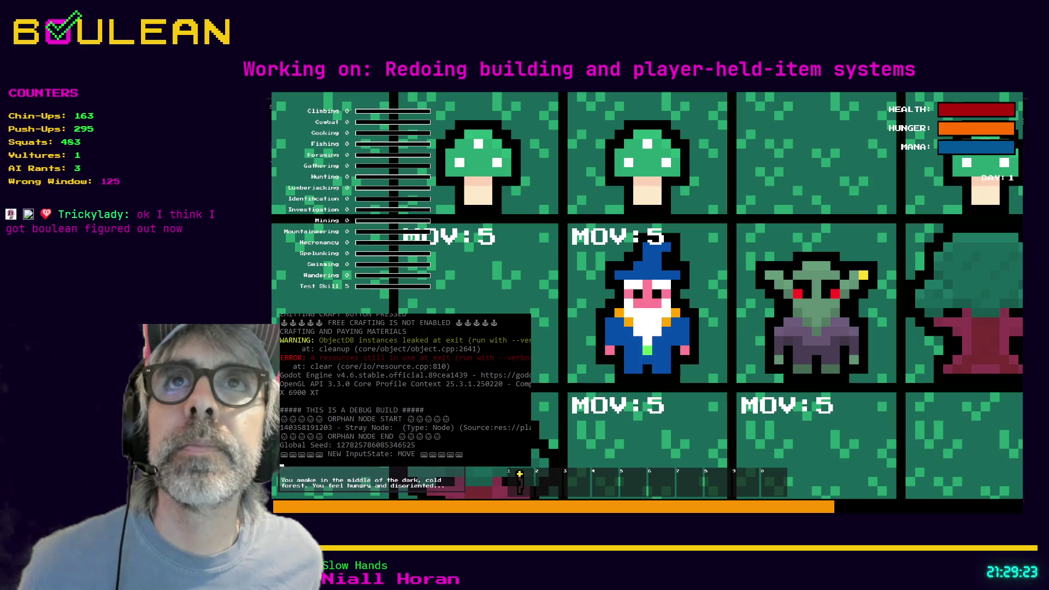
Walk the wizard left and down to the Grass Tuft and gather it.
scroll(792, 346, "down", 5)
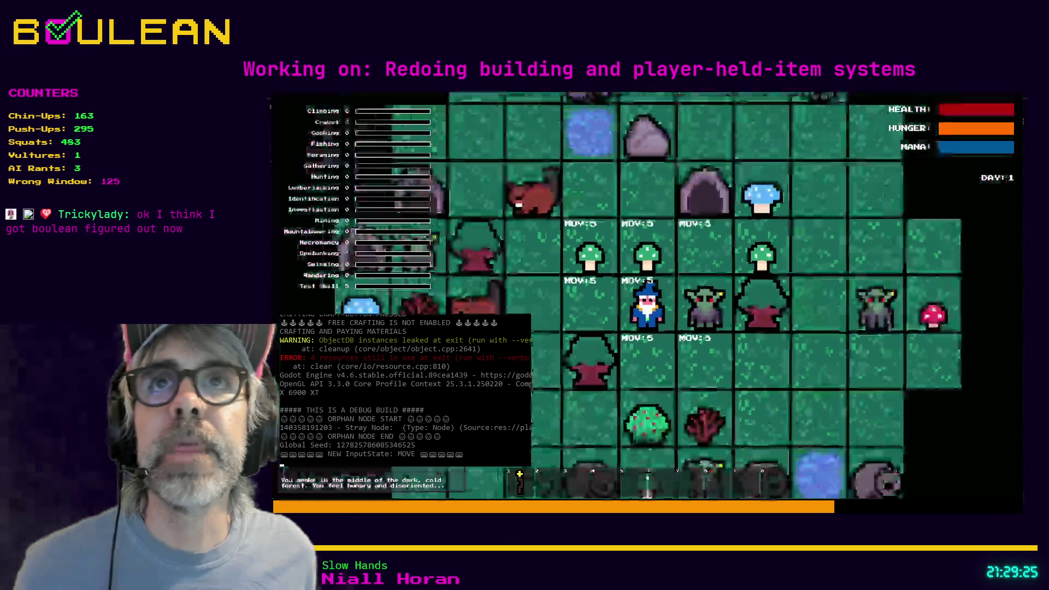
scroll(792, 347, "down", 2)
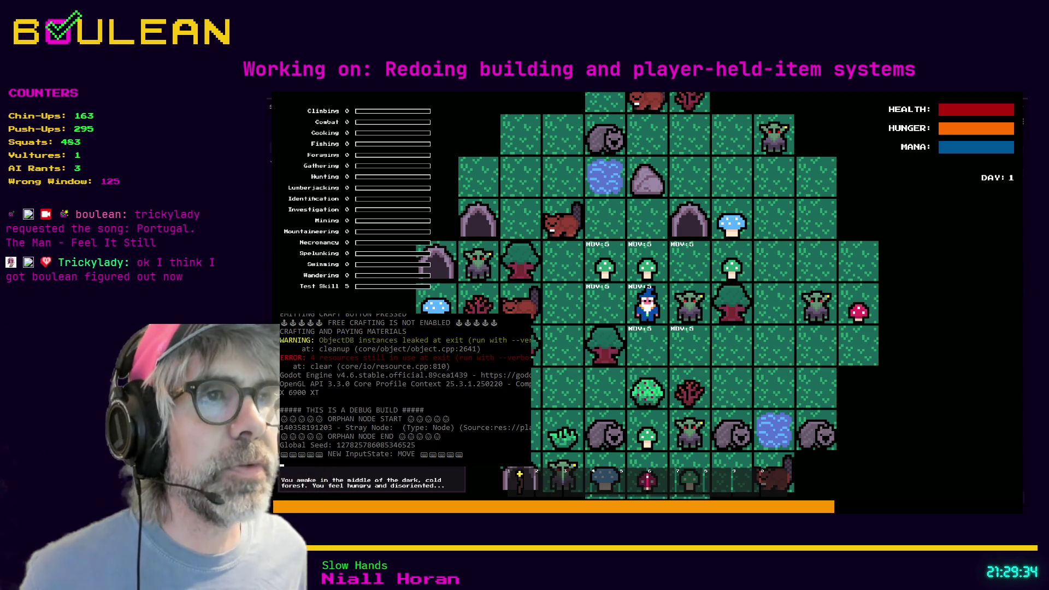
key("Left")
key("Left")
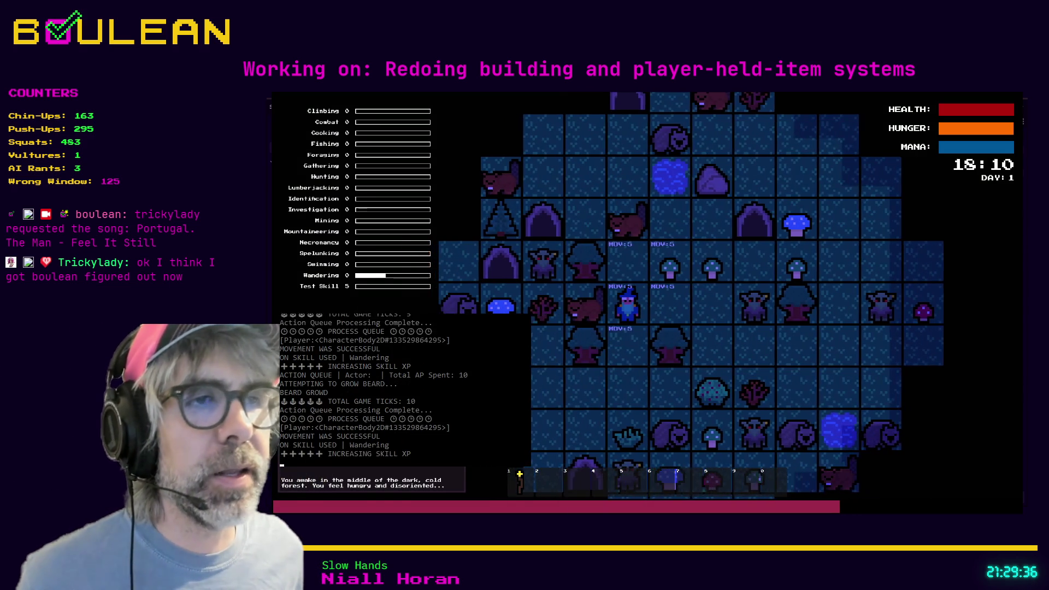
key("Down")
key("Down")
key("e")
key("Down")
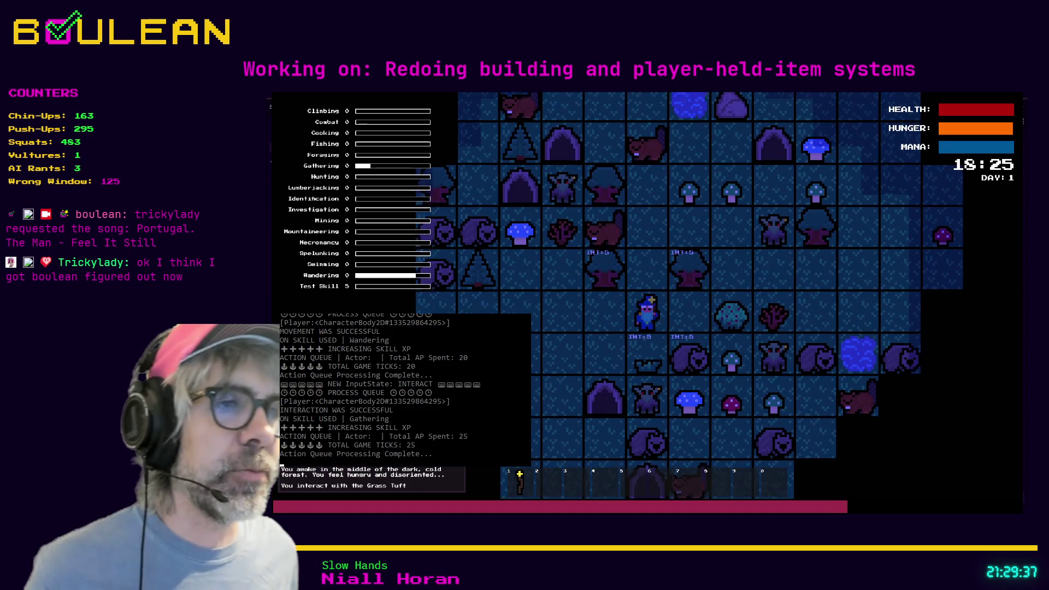
key("e")
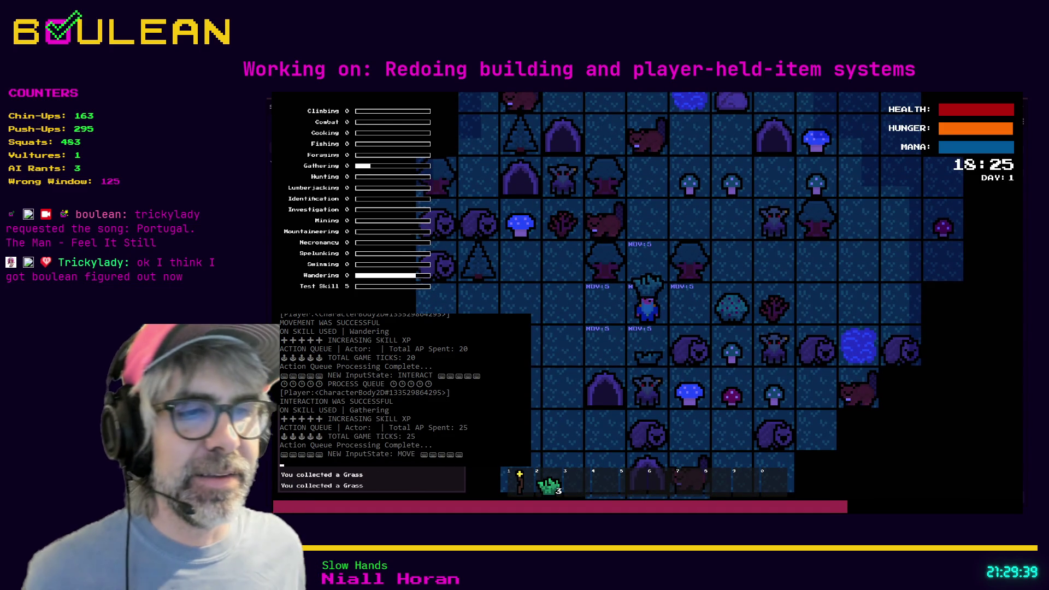
Craft Cordage four times from the crafting recipe list, then stop the game.
key("c")
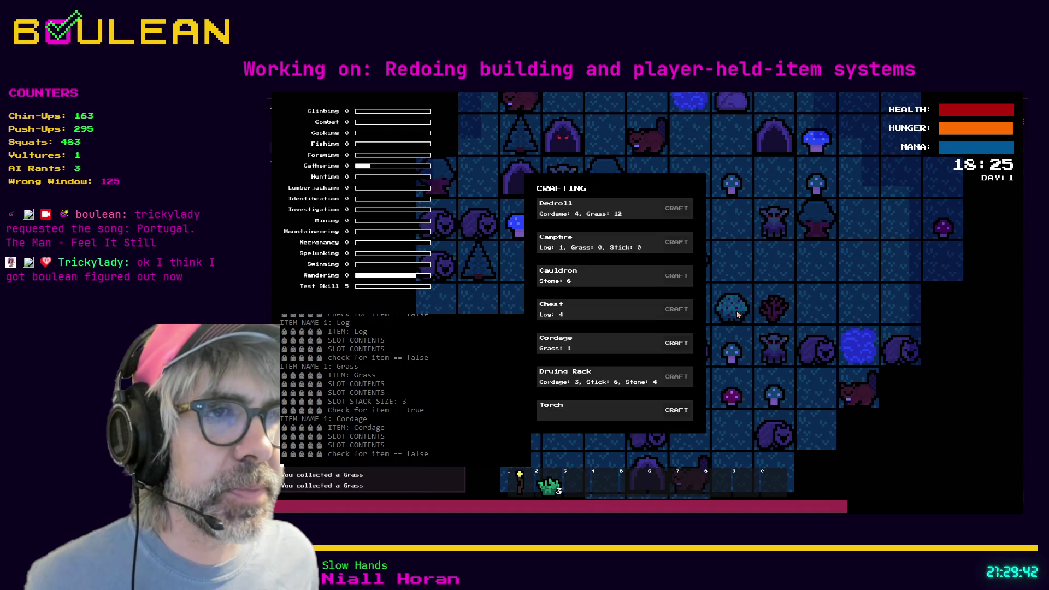
left_click(687, 349)
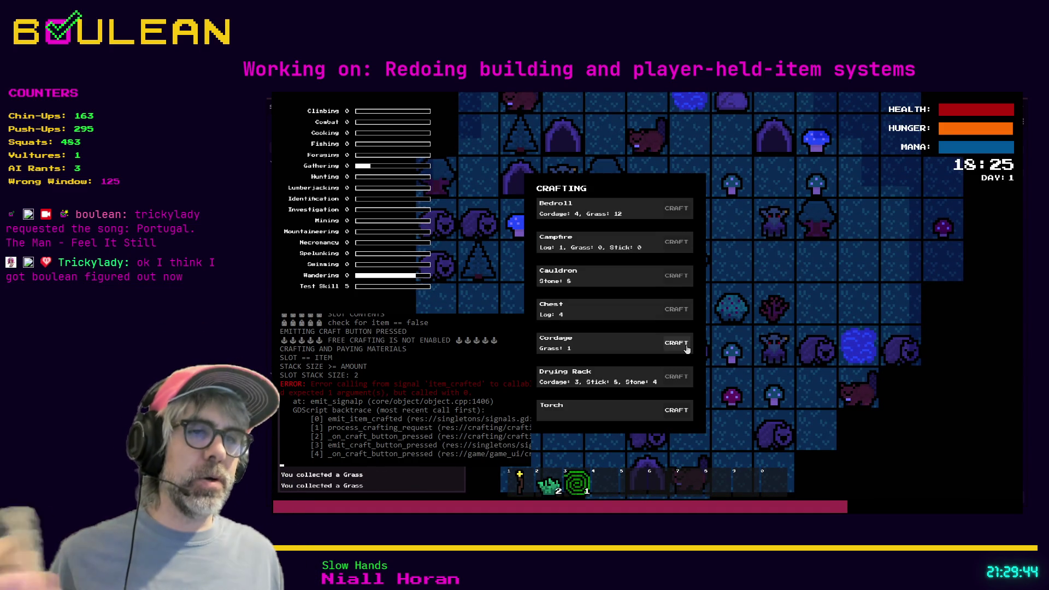
left_click(687, 348)
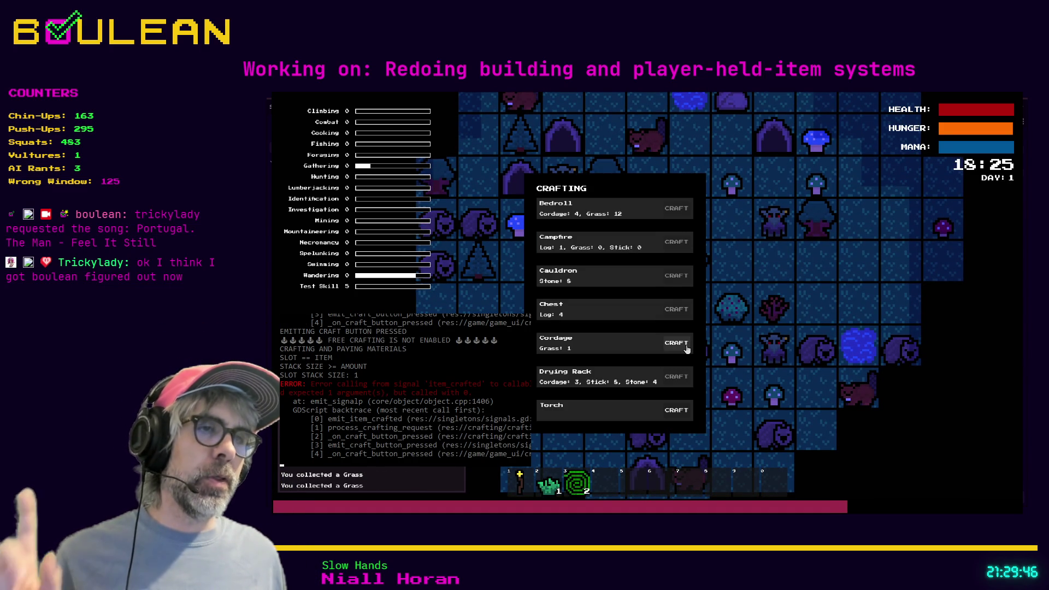
left_click(687, 349)
left_click(679, 347)
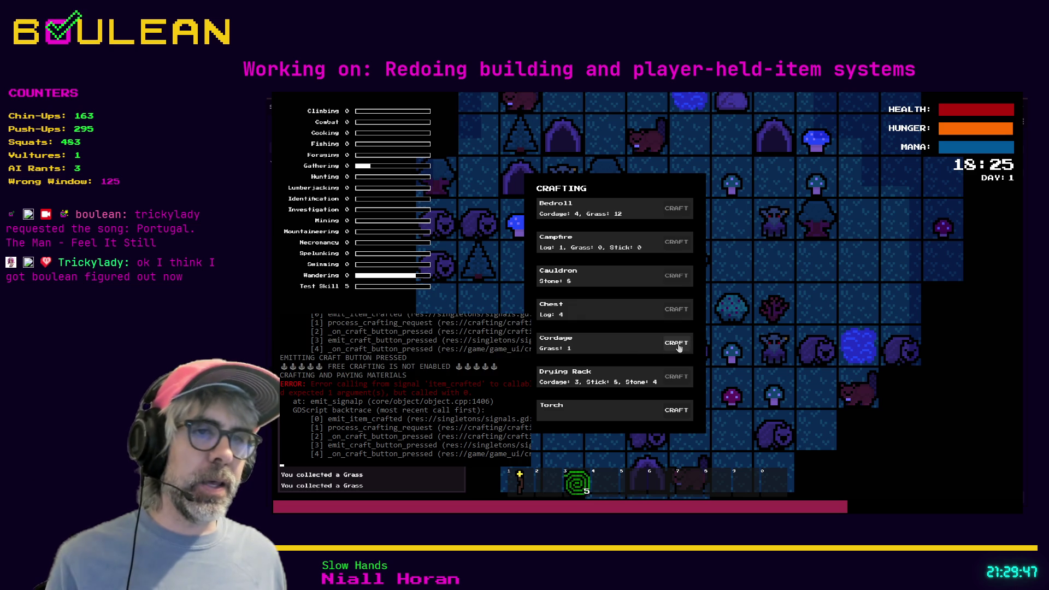
key("F8")
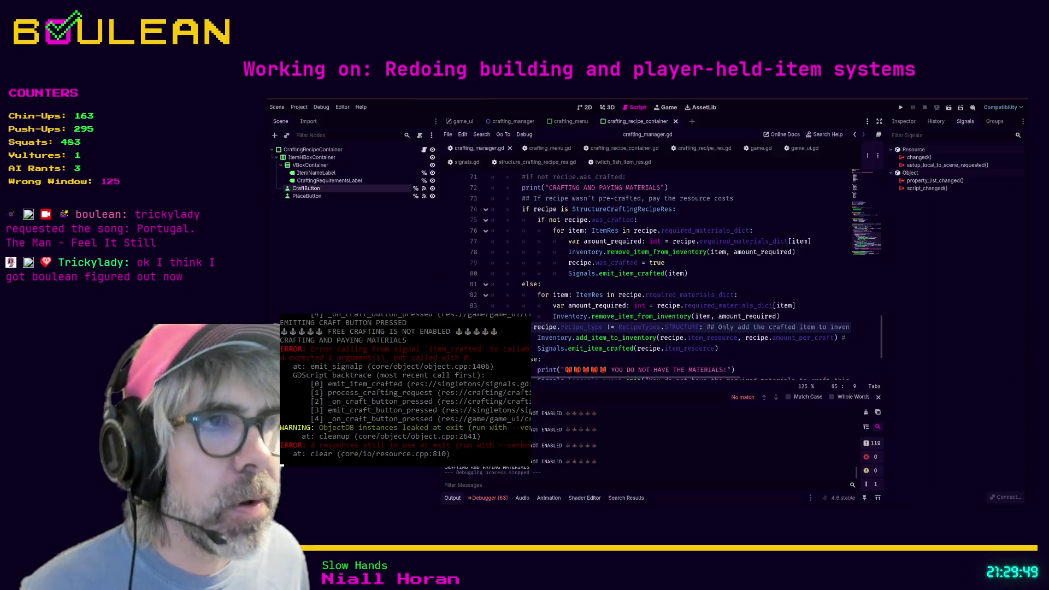
Cut the emit_item_crafted line and paste it above the recipe_type check, then save.
scroll(770, 295, "down", 1)
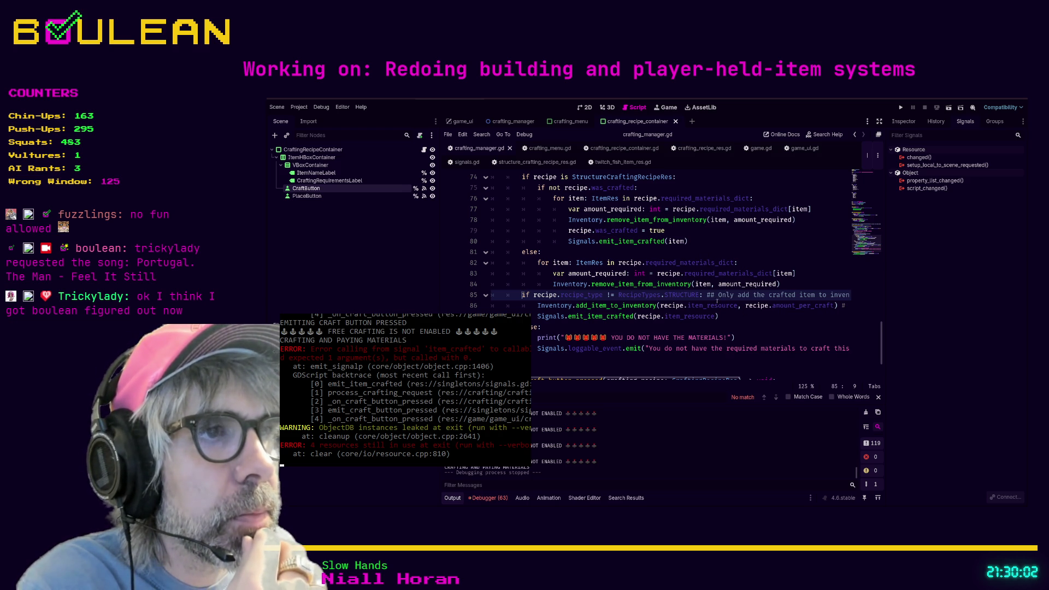
left_click_drag(720, 316, 476, 314)
key("ctrl+x")
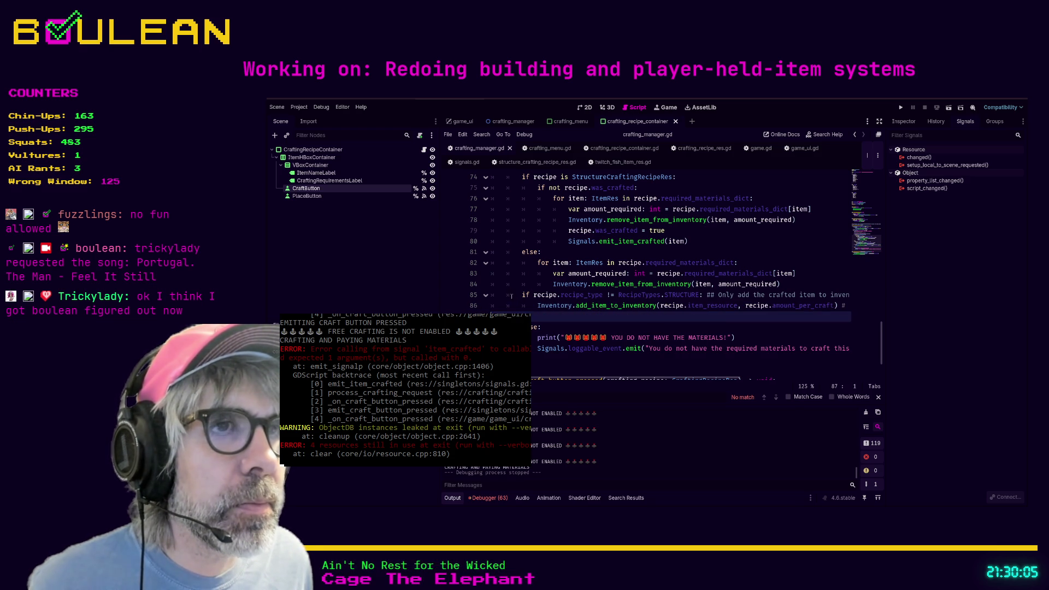
left_click(505, 295)
key("Return")
key("Up")
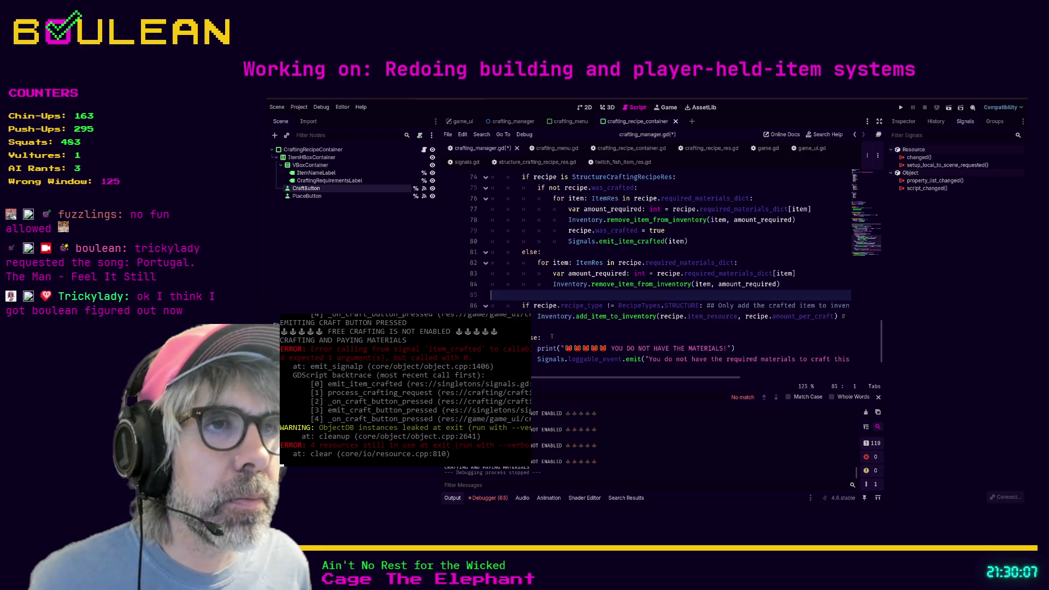
key("ctrl+v")
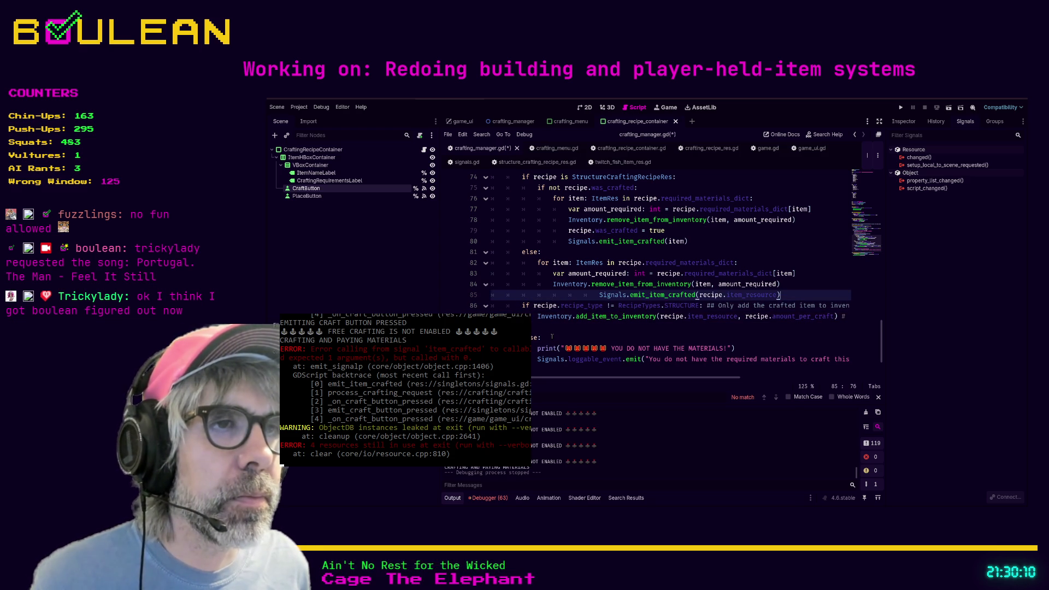
key("shift+Tab")
key("ctrl+s")
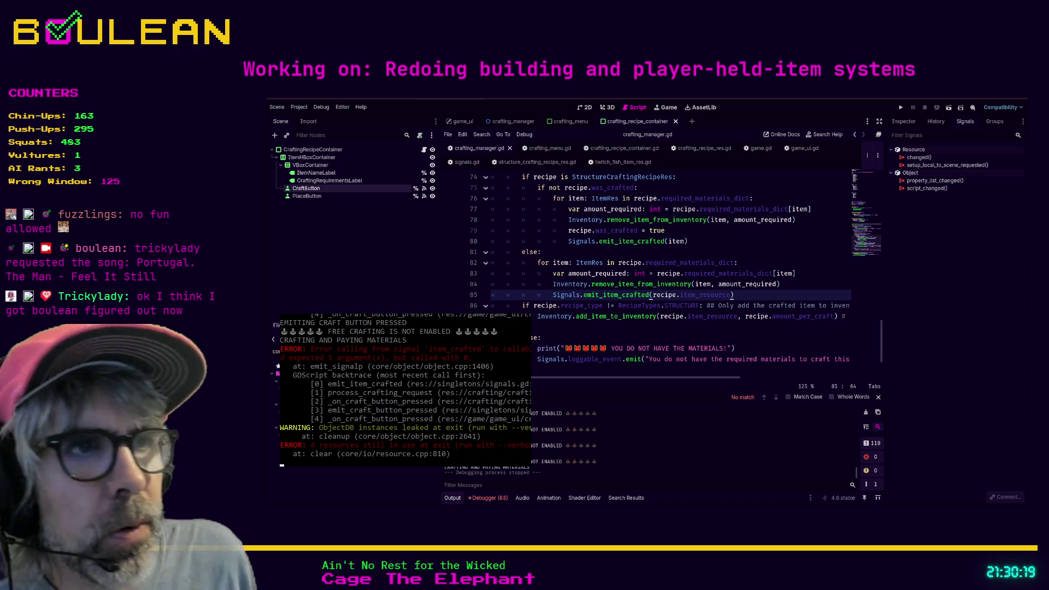
Move the emit_item_crafted(recipe.item_resource) call directly after add_item_to_inventory.
key("Tab")
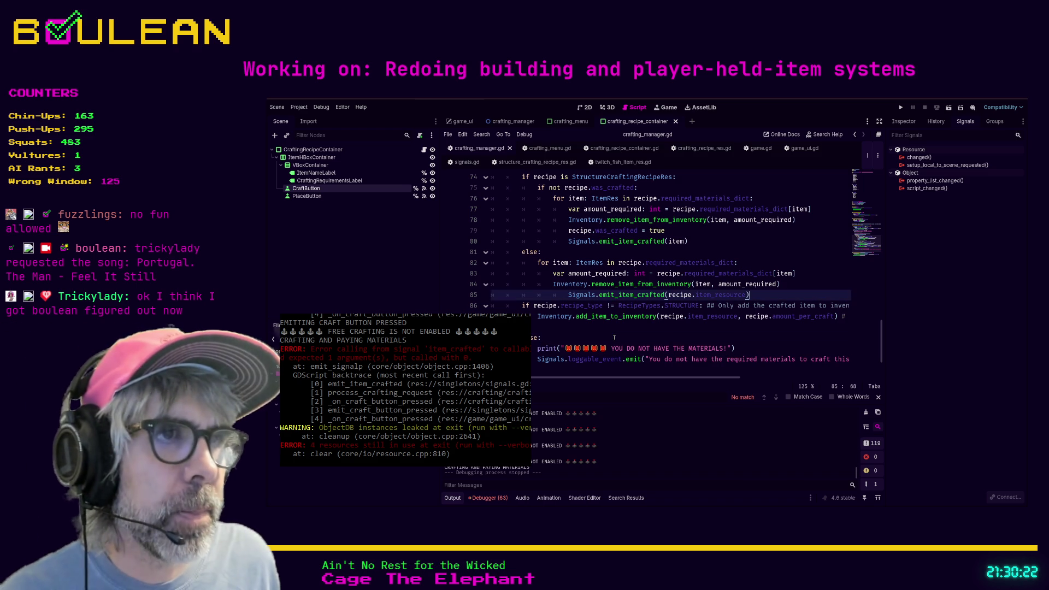
key("BackSpace")
key("BackSpace")
key("BackSpace")
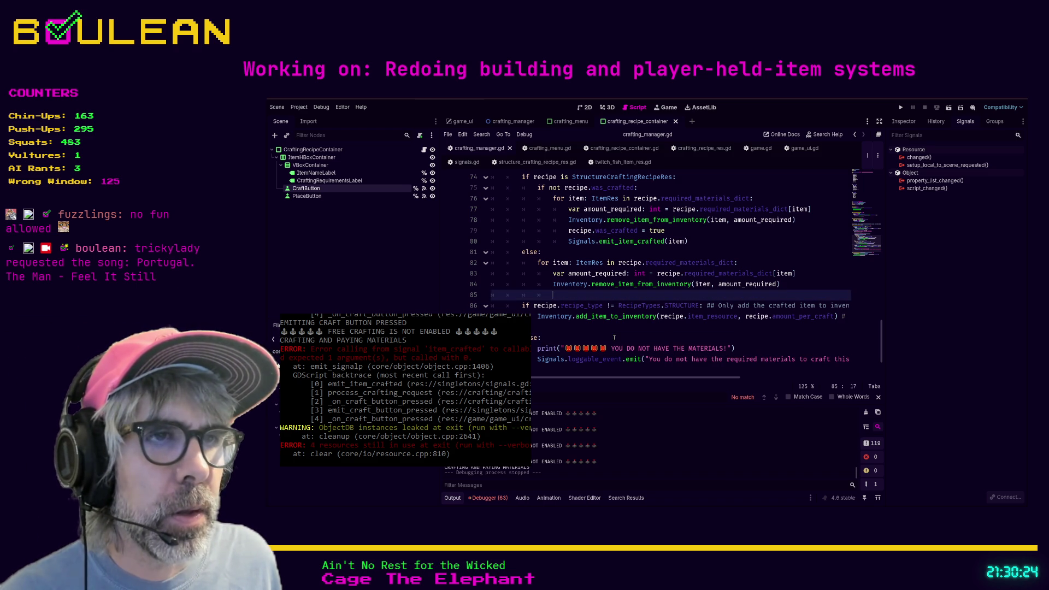
key("ctrl+shift+k")
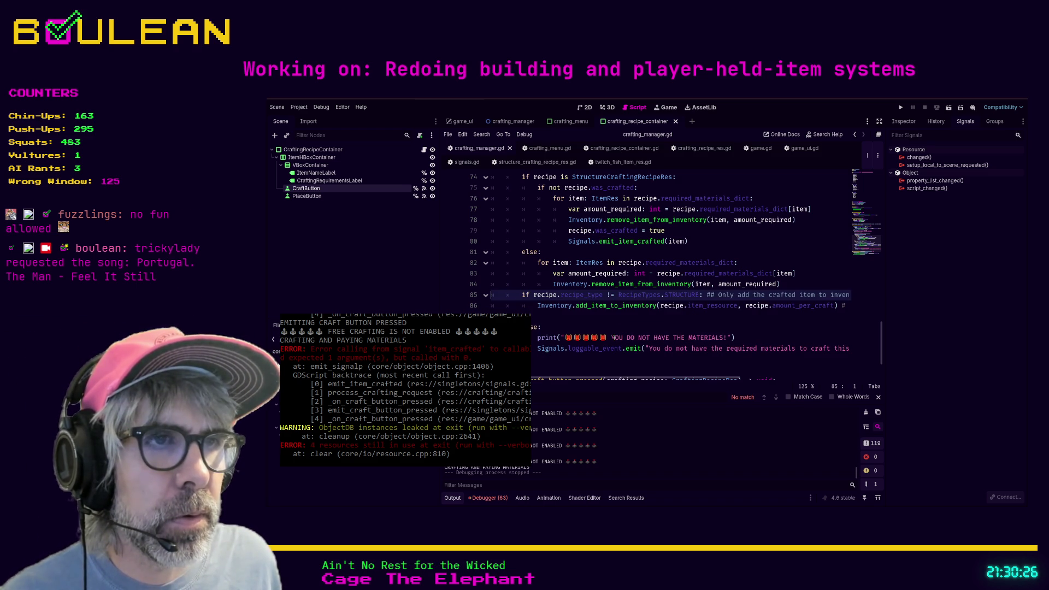
key("ctrl+v")
left_click(725, 325)
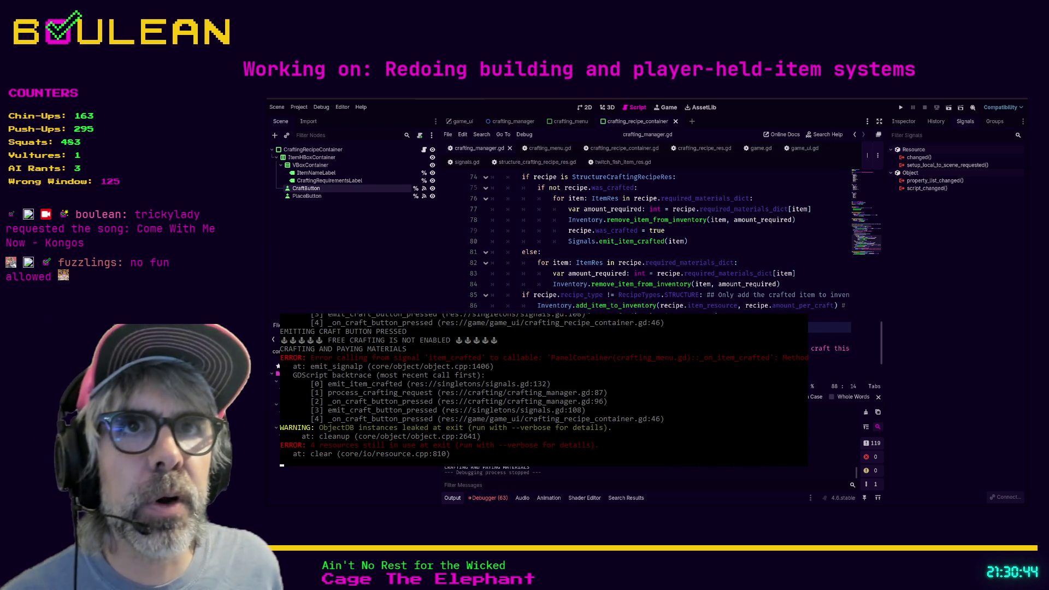
Review the else branch in crafting_manager.gd, then inspect _ready in crafting_menu.gd.
left_click(647, 251)
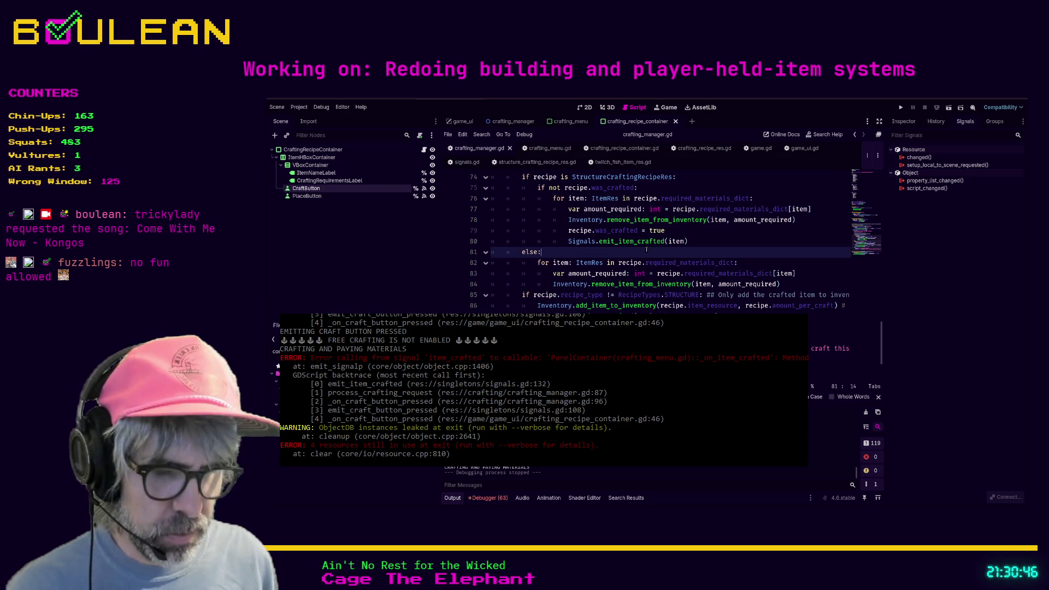
key("Down")
key("Down")
key("Down")
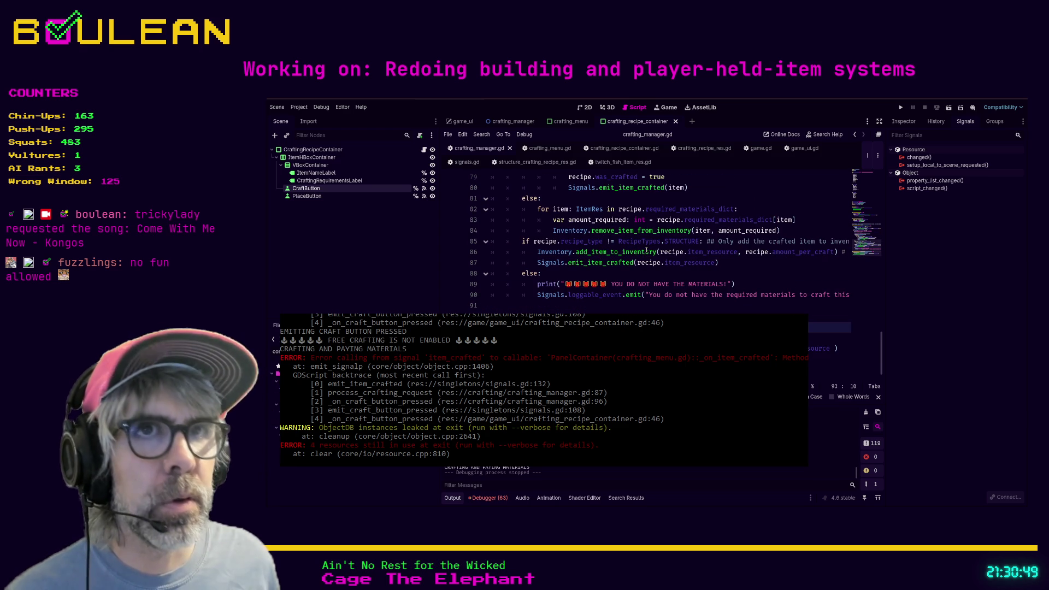
left_click(544, 149)
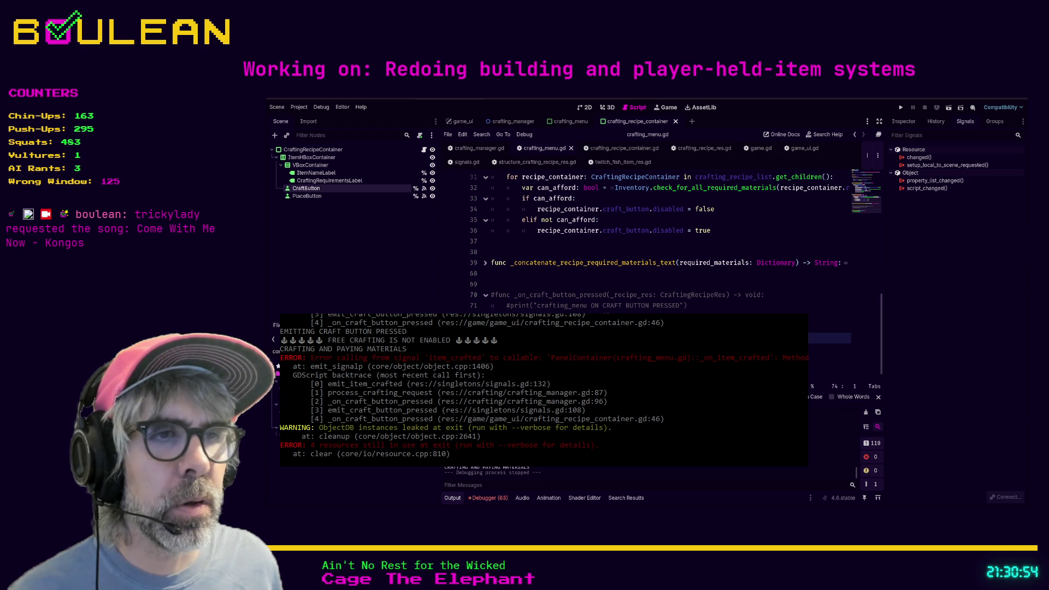
left_click(492, 370)
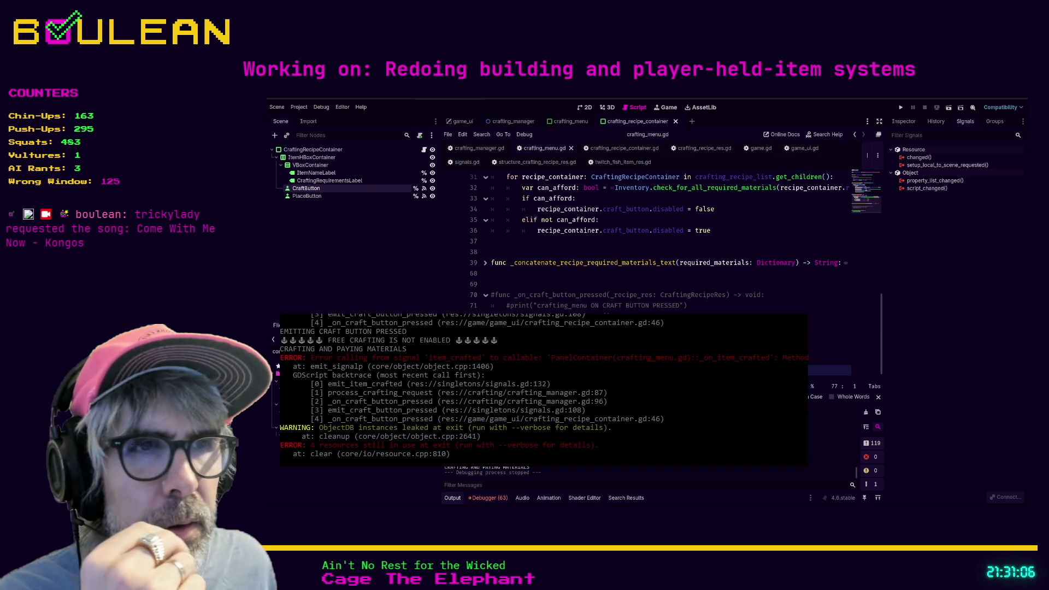
scroll(656, 241, "up", 5)
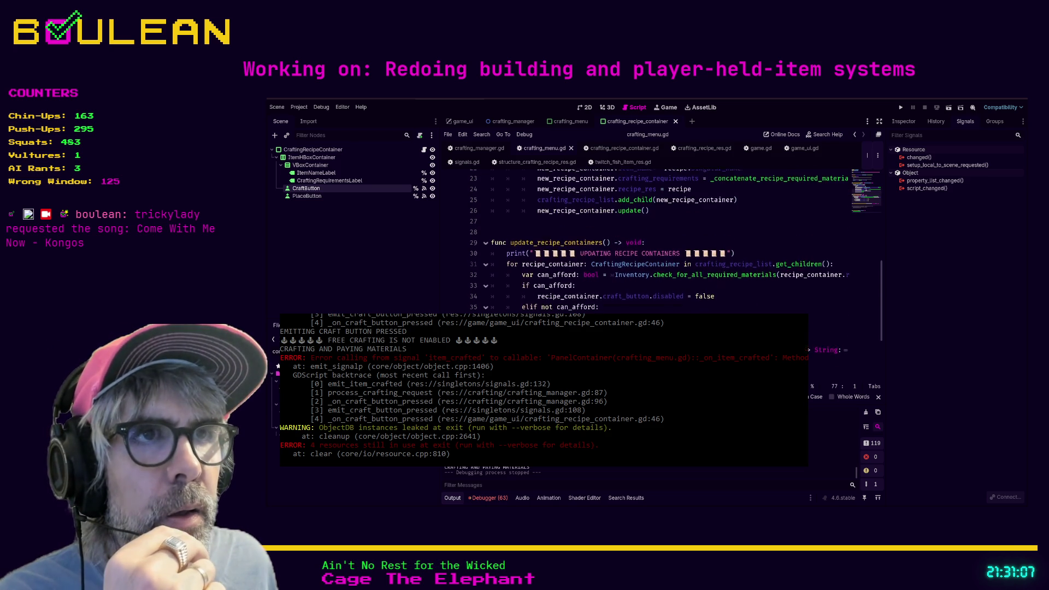
scroll(655, 240, "down", 4)
scroll(656, 241, "down", 1)
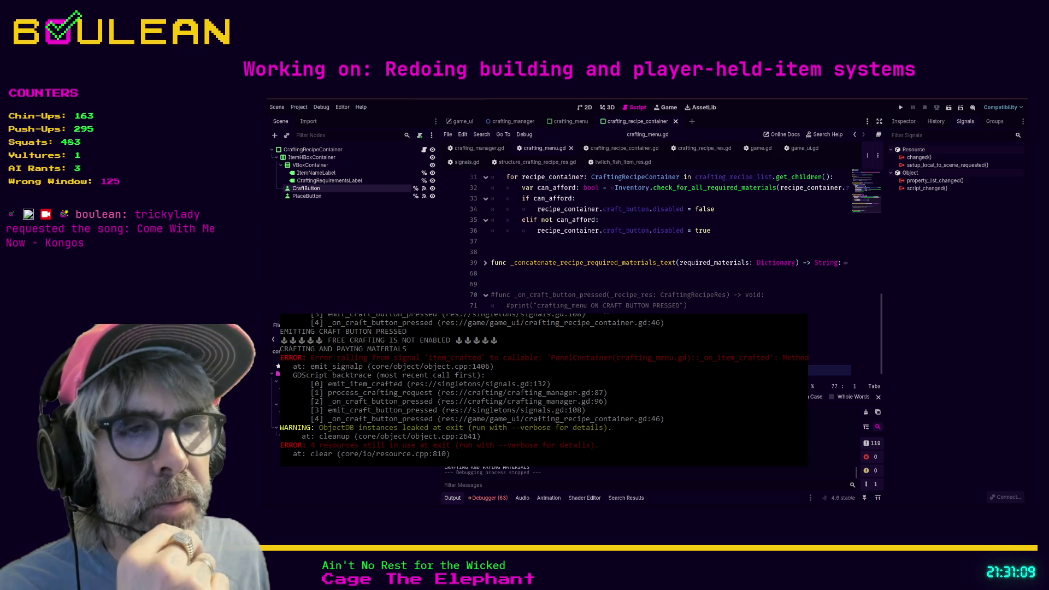
scroll(656, 240, "up", 2)
scroll(656, 240, "up", 7)
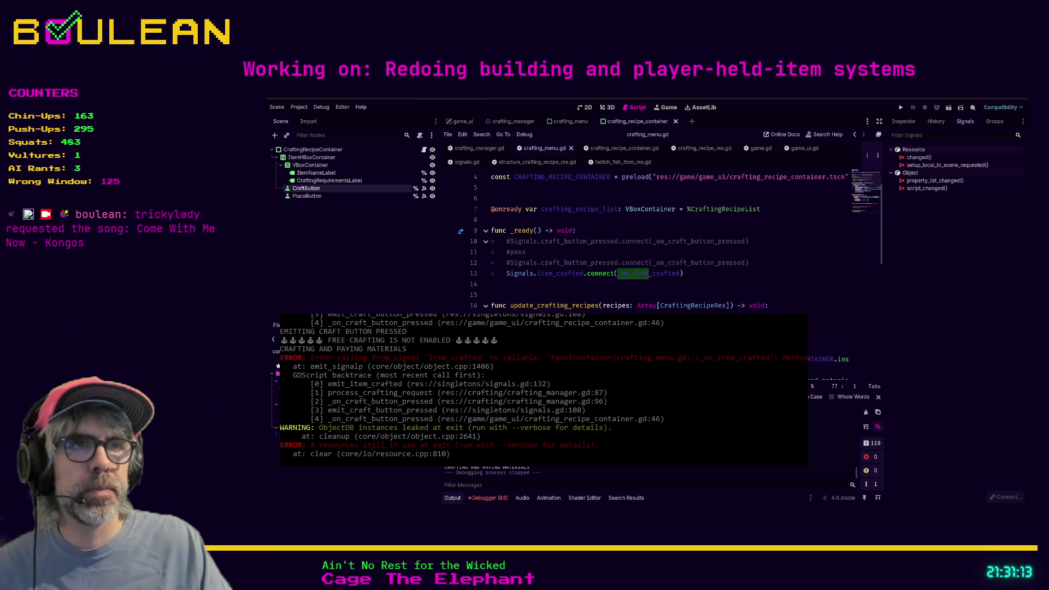
Follow _on_item_crafted and item_crafted to the signal's declaration in signals.gd.
left_click(658, 274, "ctrl")
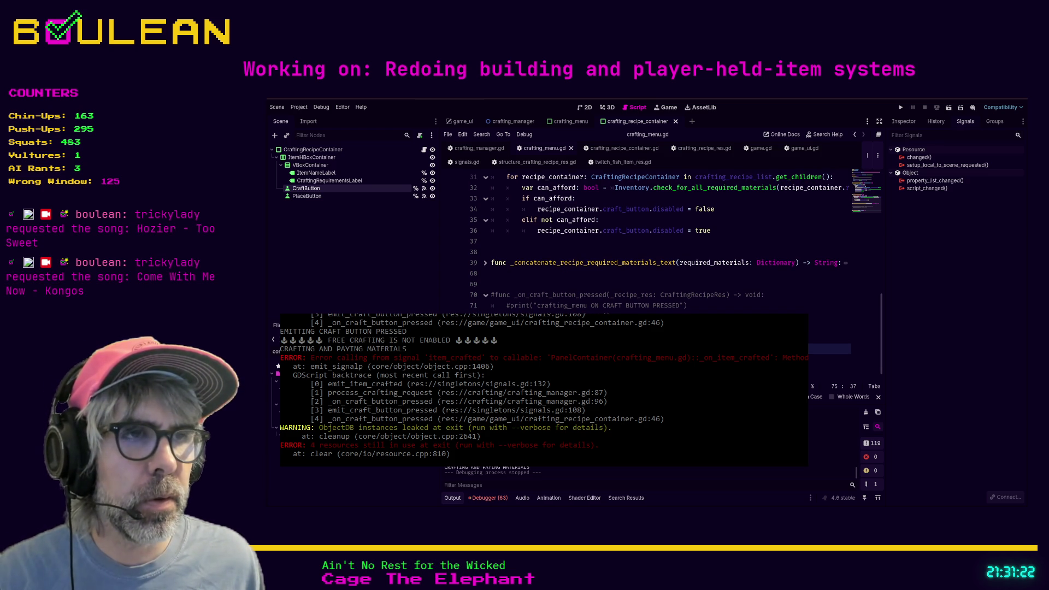
scroll(569, 273, "up", 9)
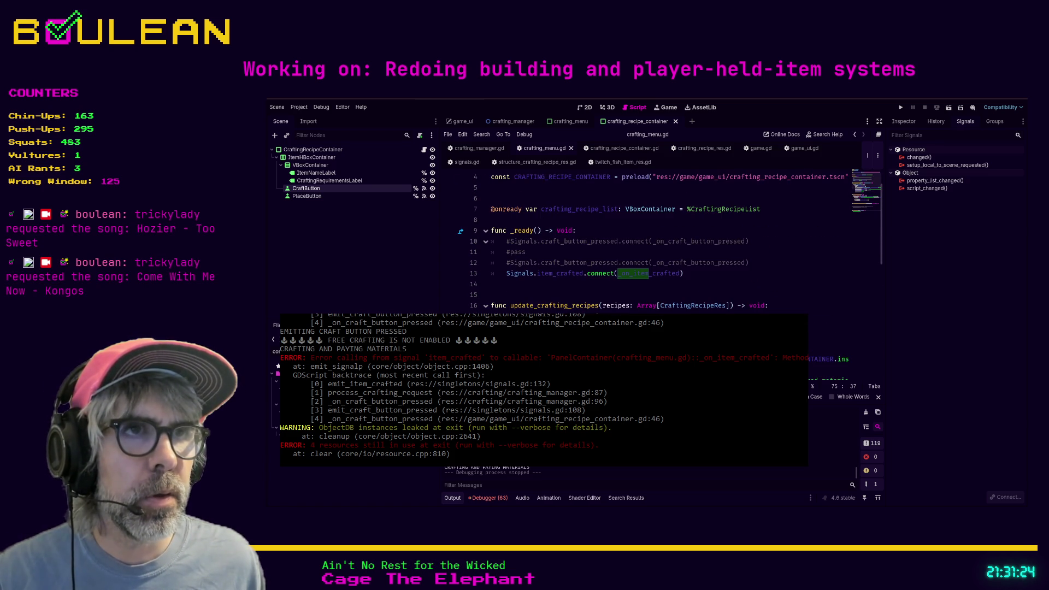
left_click(566, 277, "ctrl")
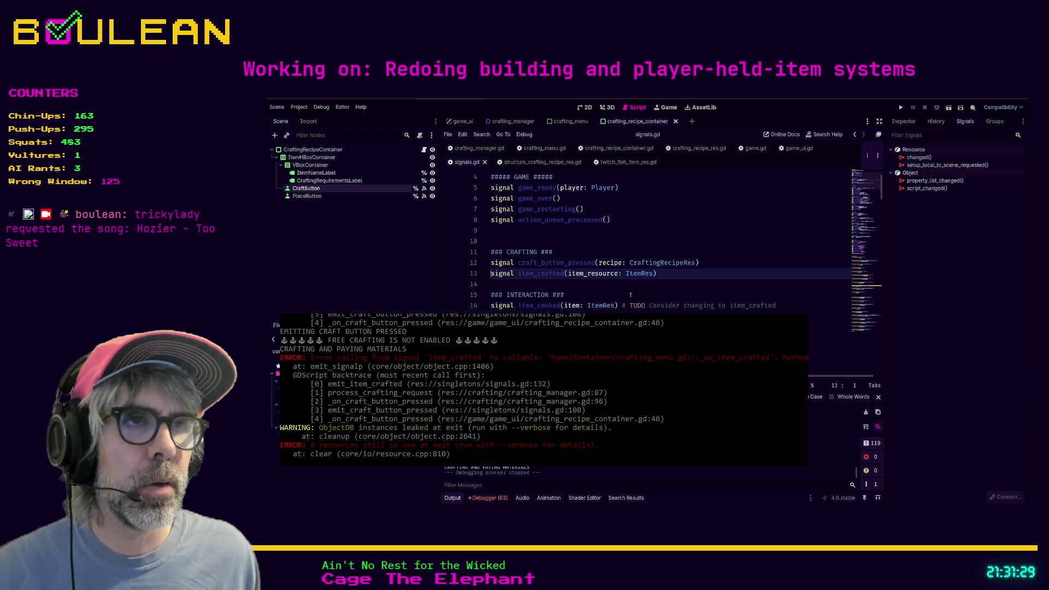
Scroll to the end of signals.gd and launch the game with F5.
scroll(630, 295, "down", 12)
scroll(631, 295, "down", 12)
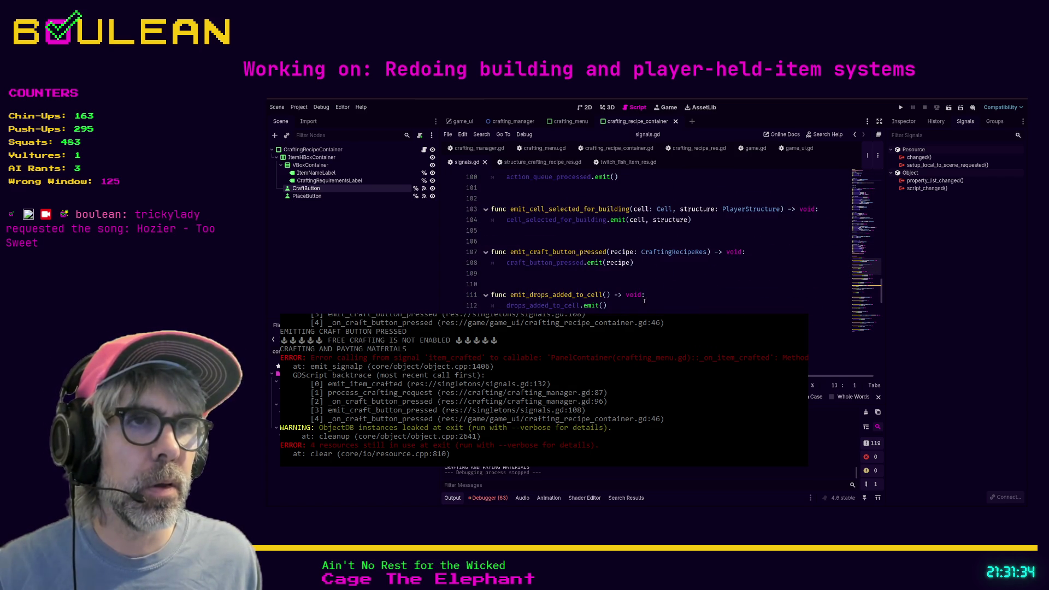
scroll(631, 295, "down", 2)
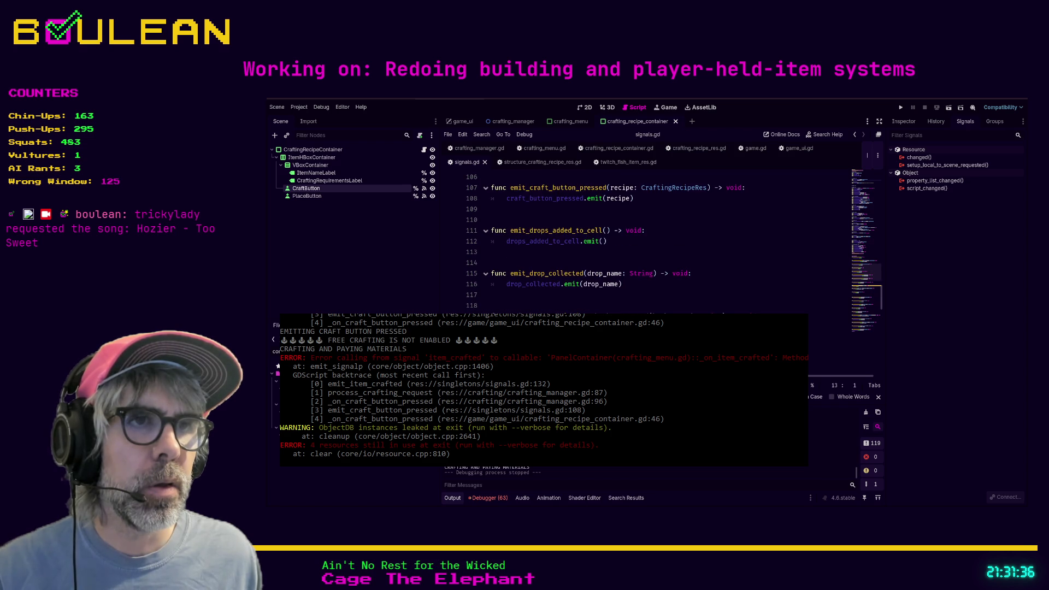
scroll(630, 240, "down", 3)
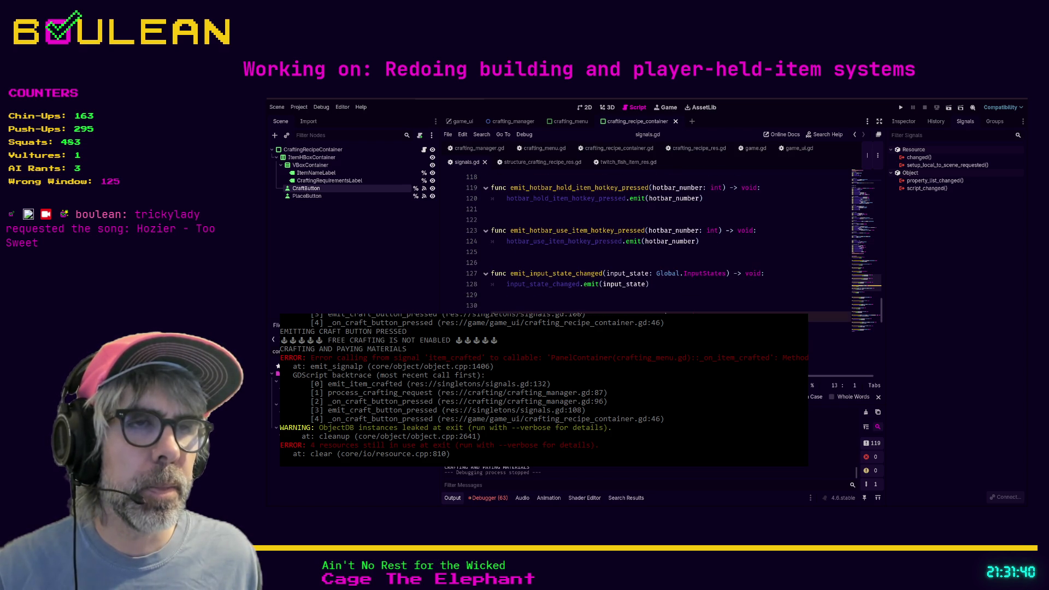
double_click(603, 316)
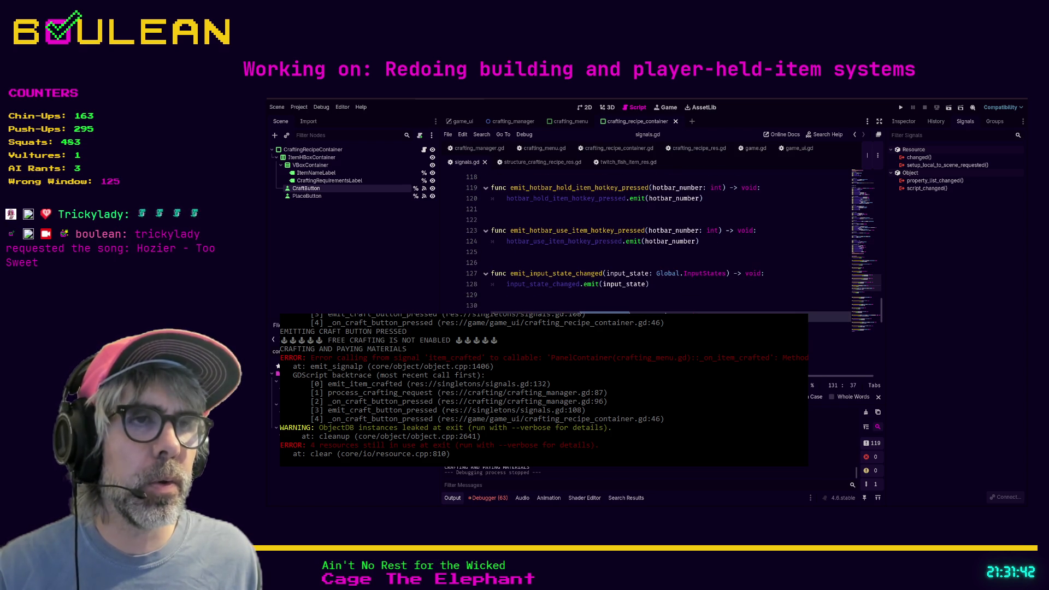
key("Down")
key("Down")
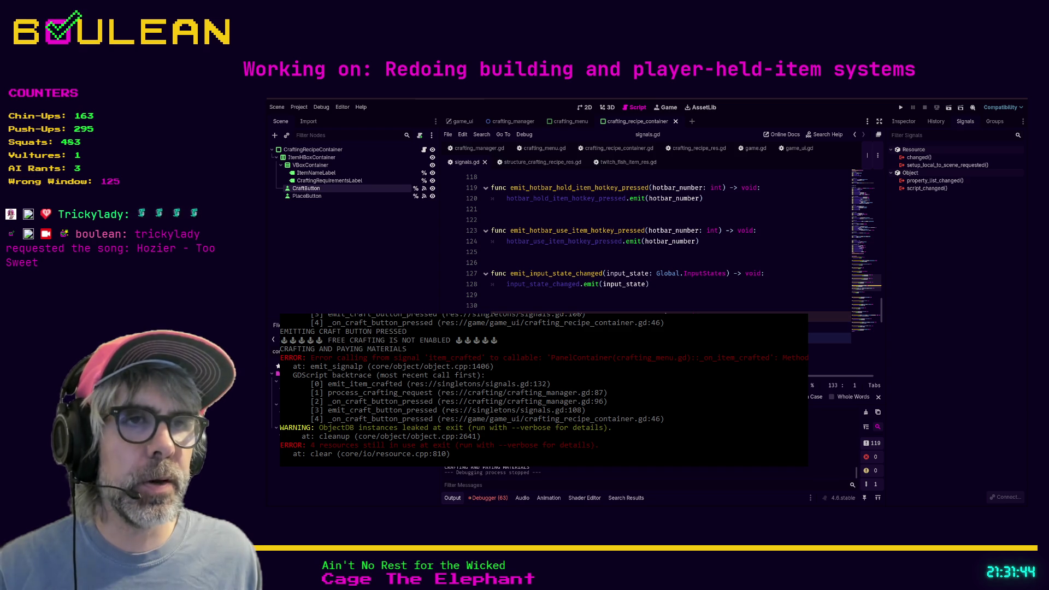
key("Down")
key("F5")
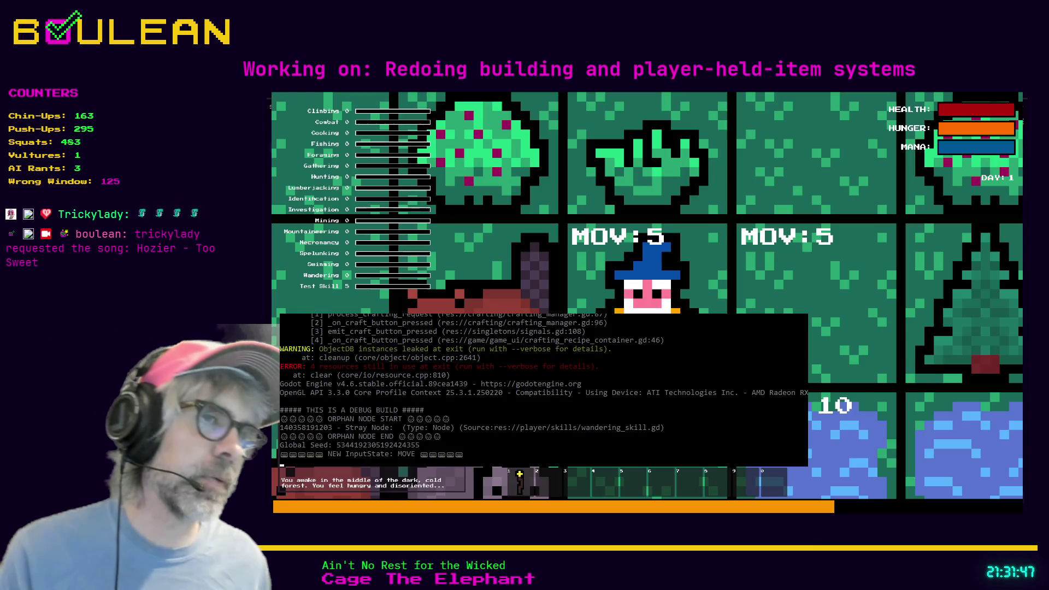
Gather two grass tufts, craft two Cordage in the crafting panel, and close it.
key("e")
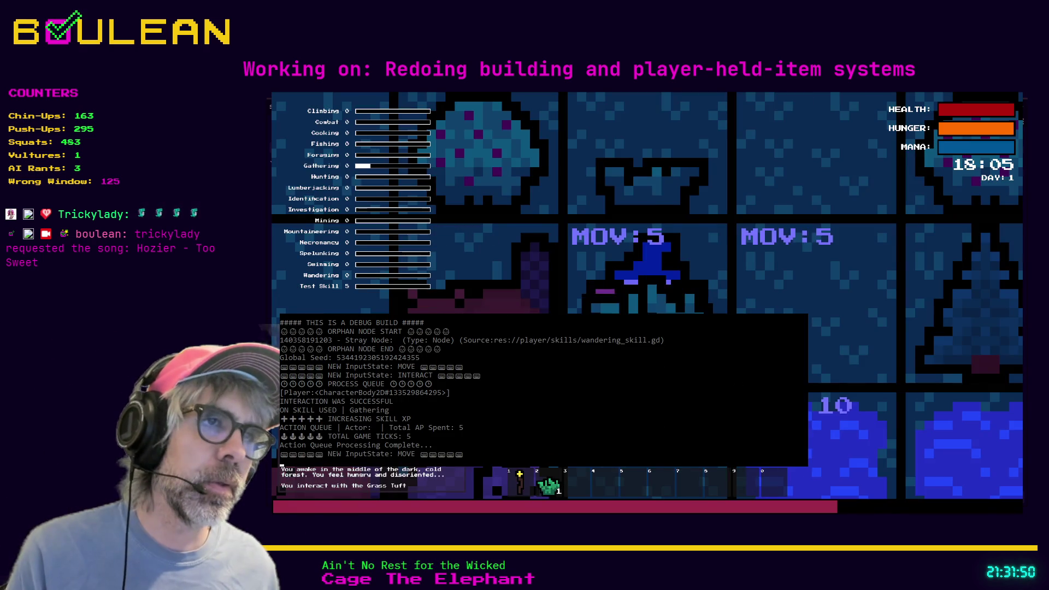
key("e")
scroll(647, 295, "down", 2)
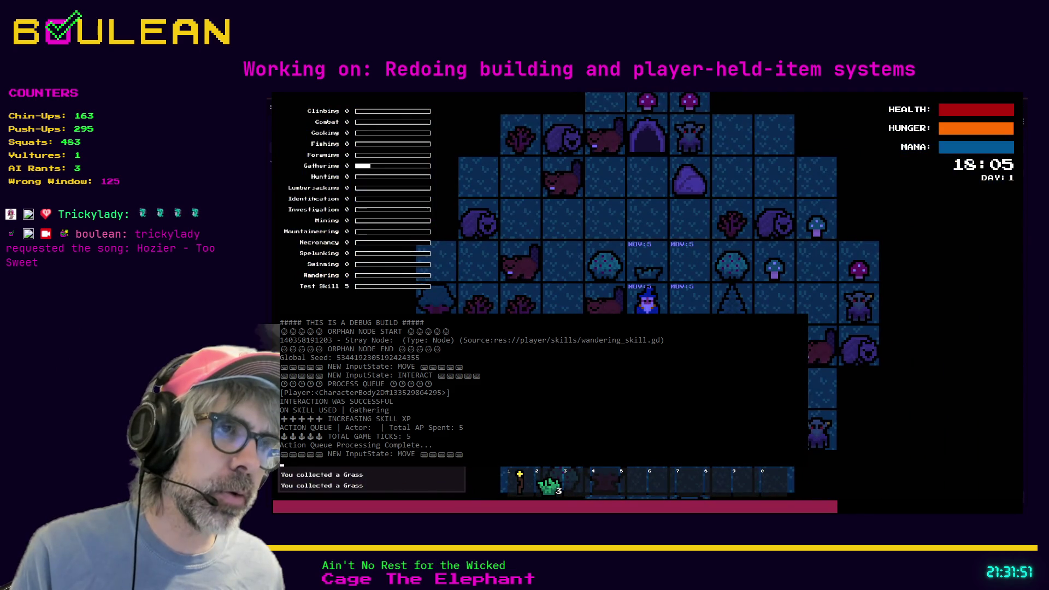
key("c")
key("Return")
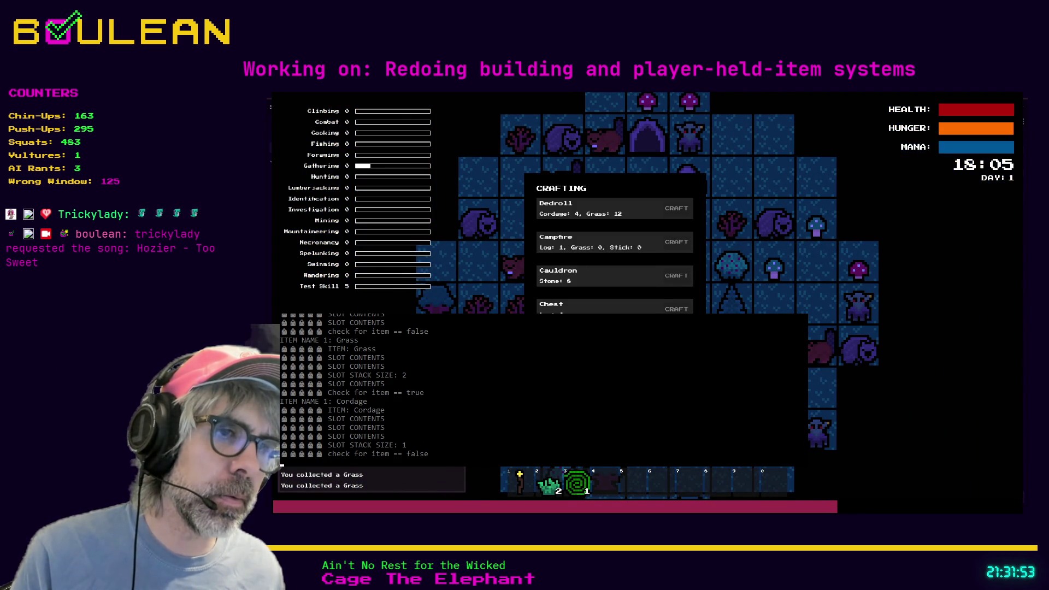
key("Return")
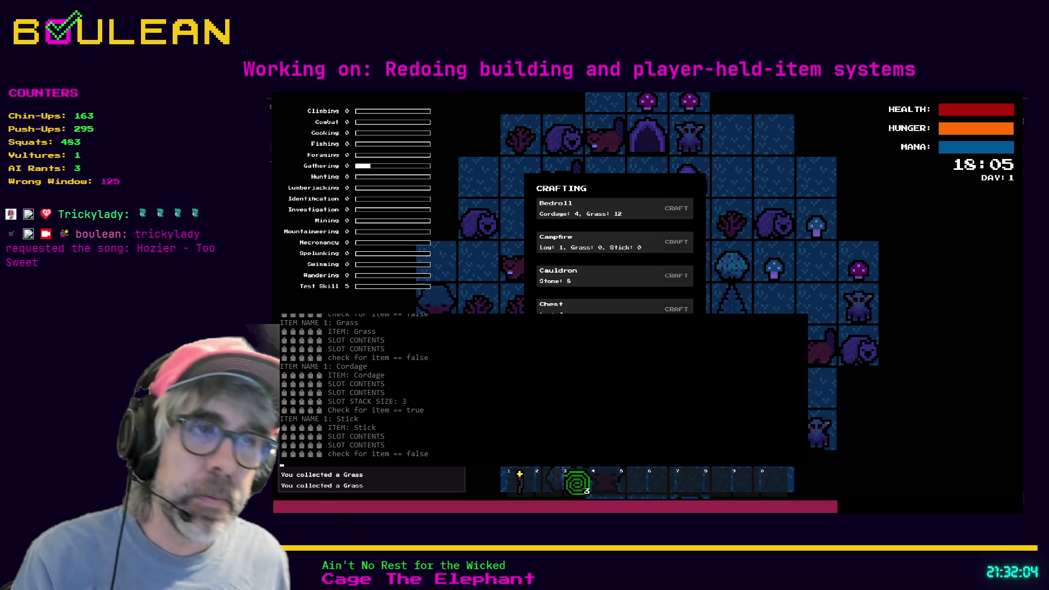
key("c")
Chop the tree to the right for Lumberjacking XP, then return to movement mode.
key("i")
key("Right")
key("Right")
key("Right")
key("m")
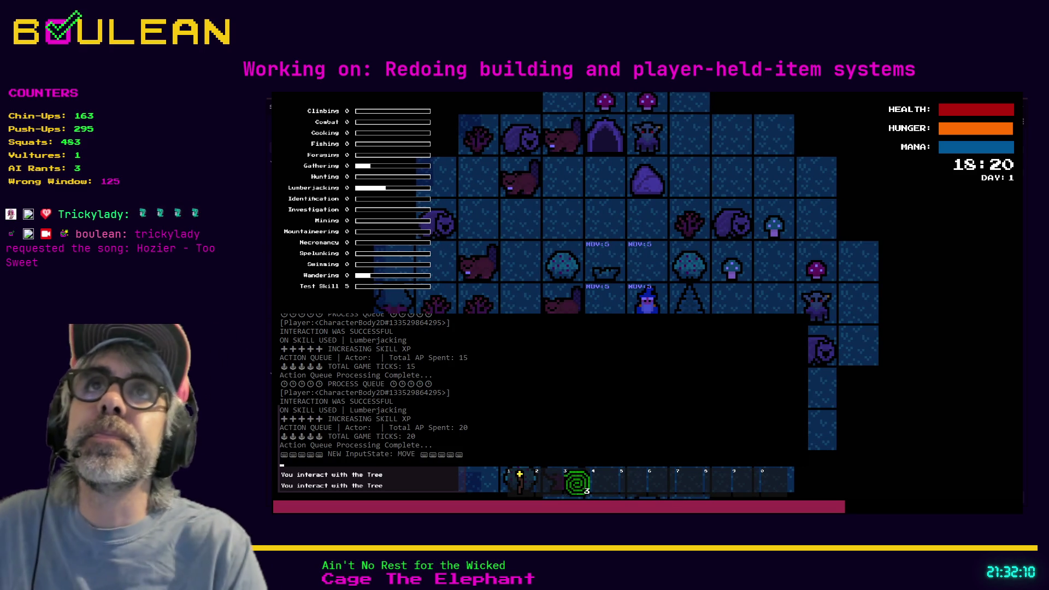
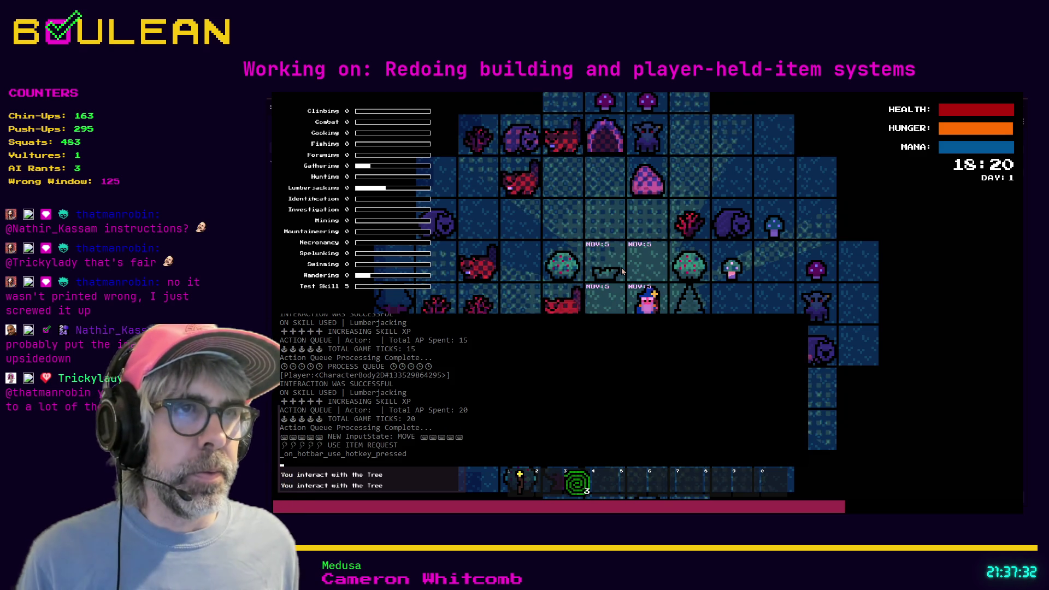
Check the crafting recipes, then chop the adjacent tree for a log and forage a berry.
key("c")
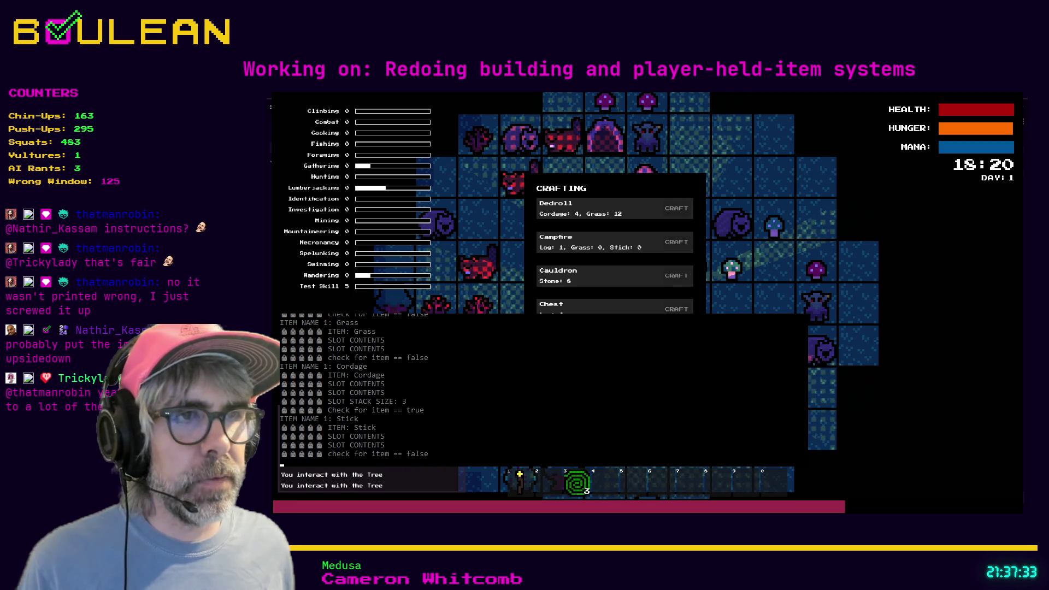
key("Escape")
key("Right")
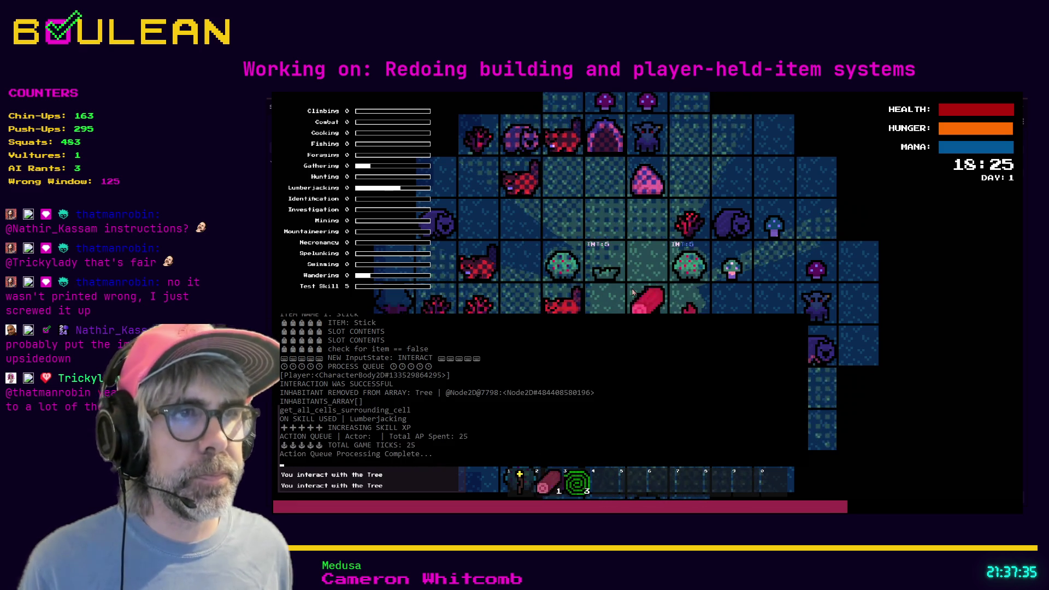
key("Up")
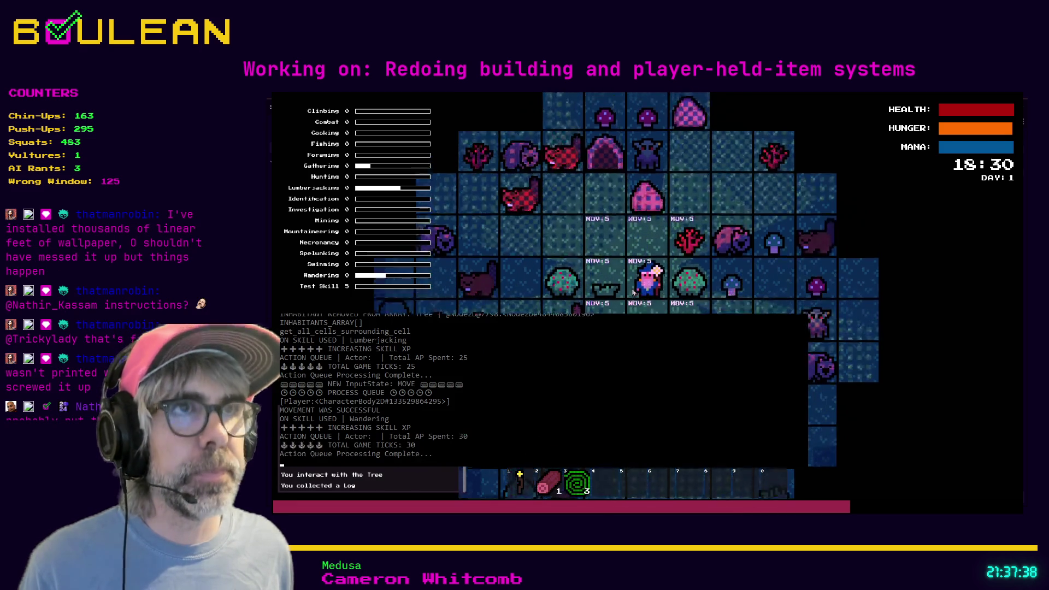
key("Right")
Walk over to the beaver and attack it twice.
key("Up")
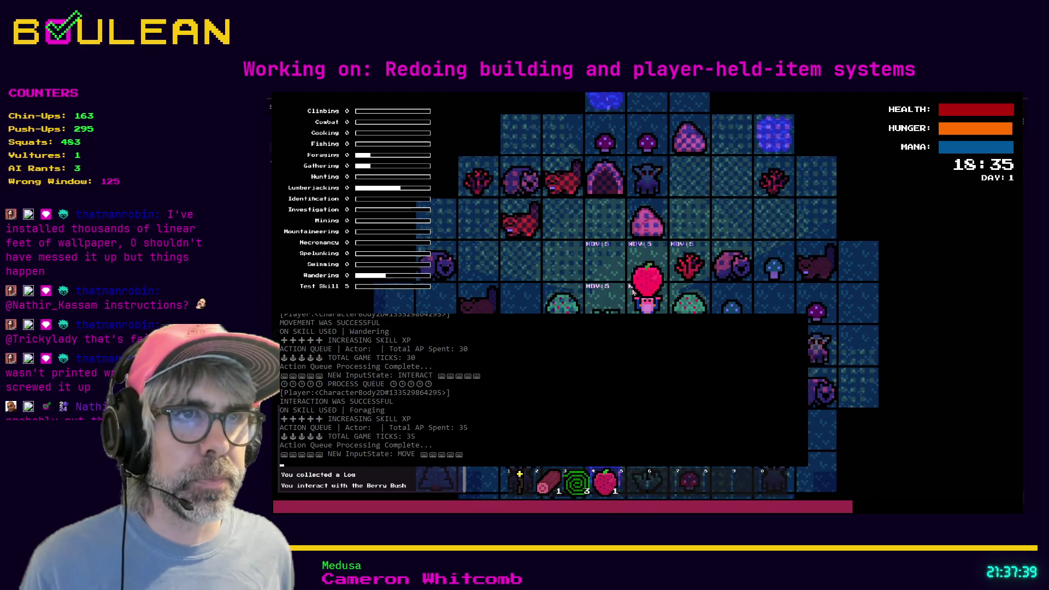
key("Left")
key("Left")
key("Left")
key("Left")
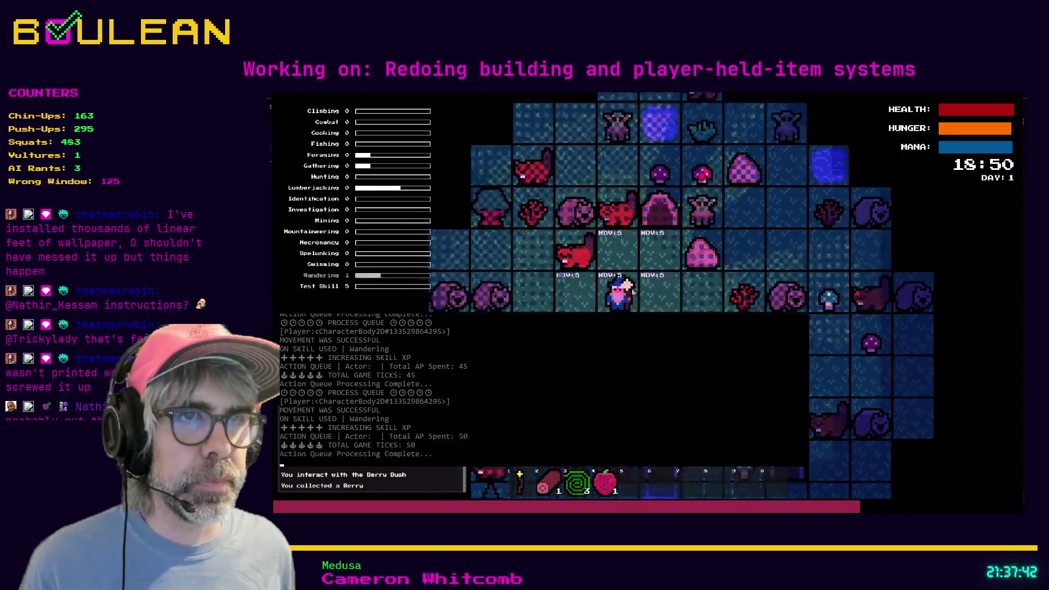
key("Up")
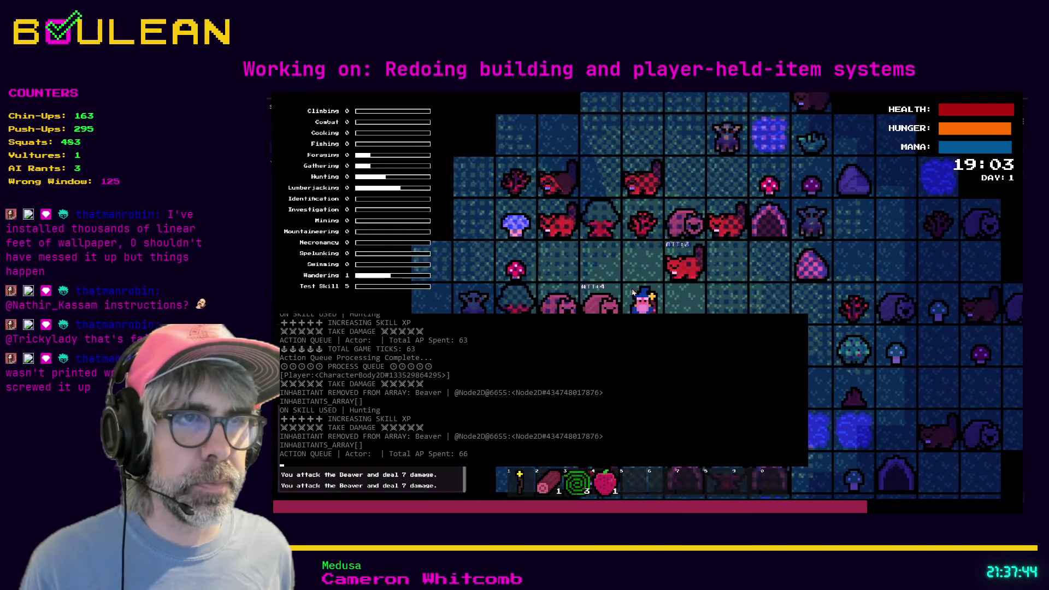
key("Up")
Fell a nearby tree for a second log and bring up the crafting recipes.
key("Left")
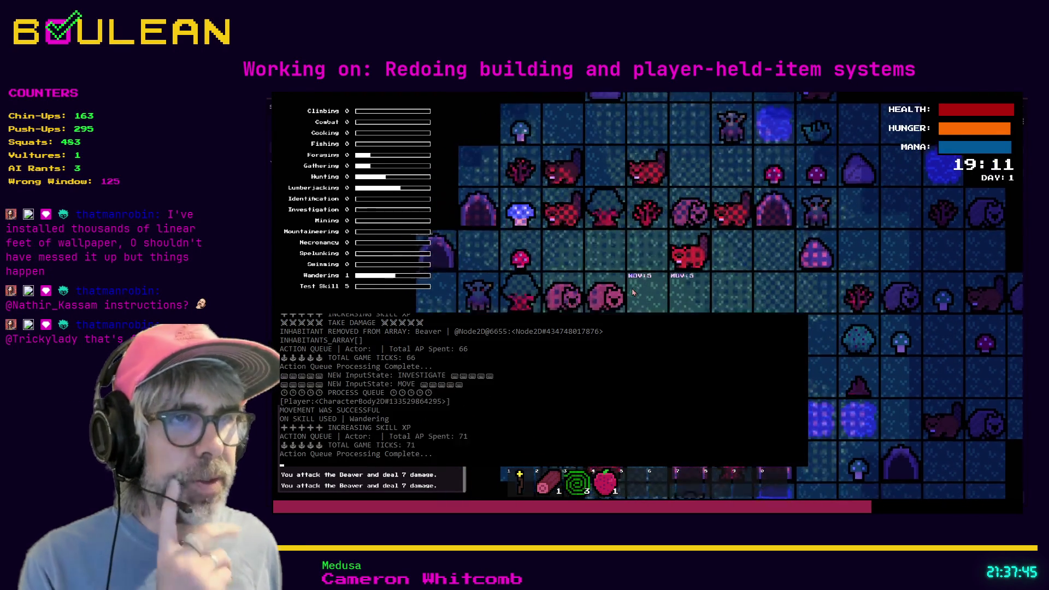
key("Left")
key("Down")
key("e")
key("e")
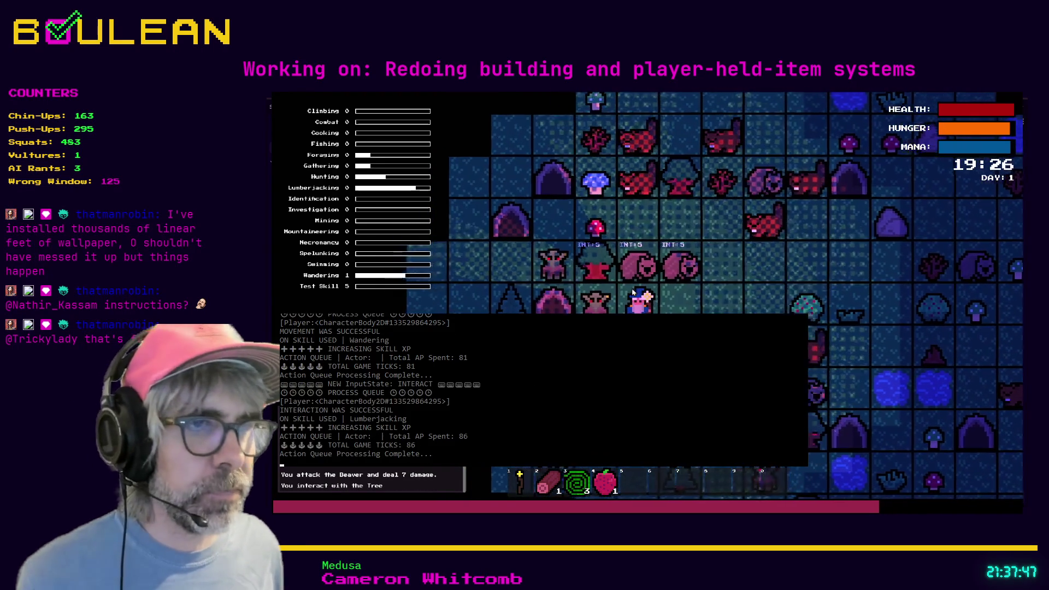
key("e")
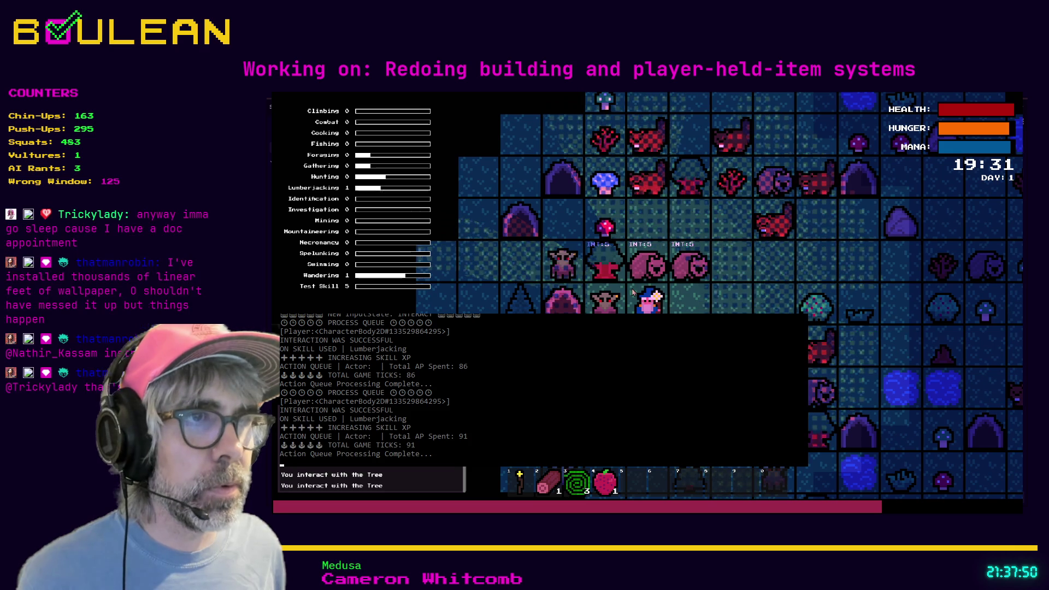
key("e")
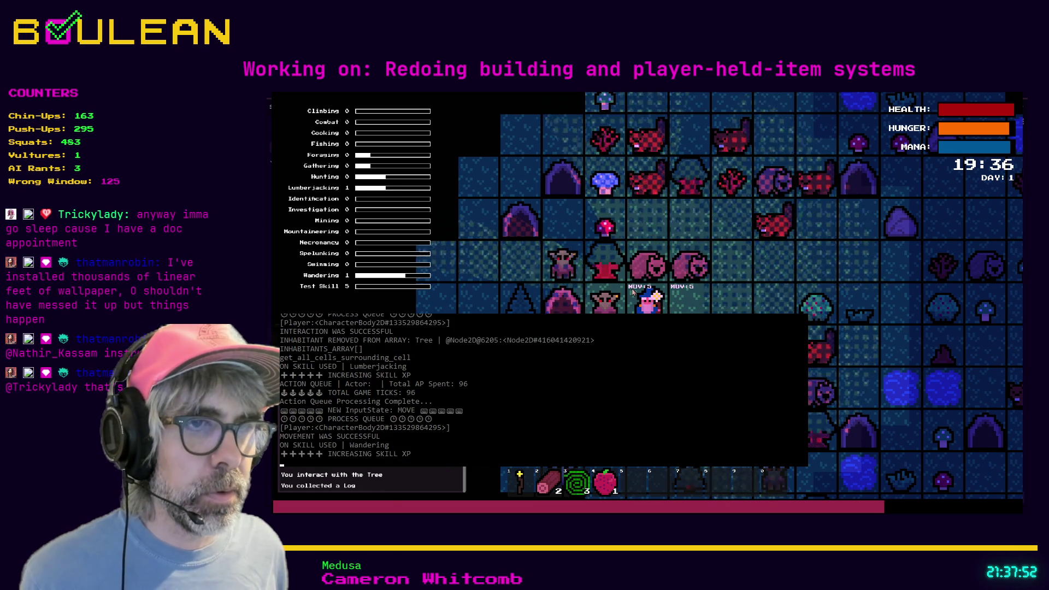
key("Right")
key("c")
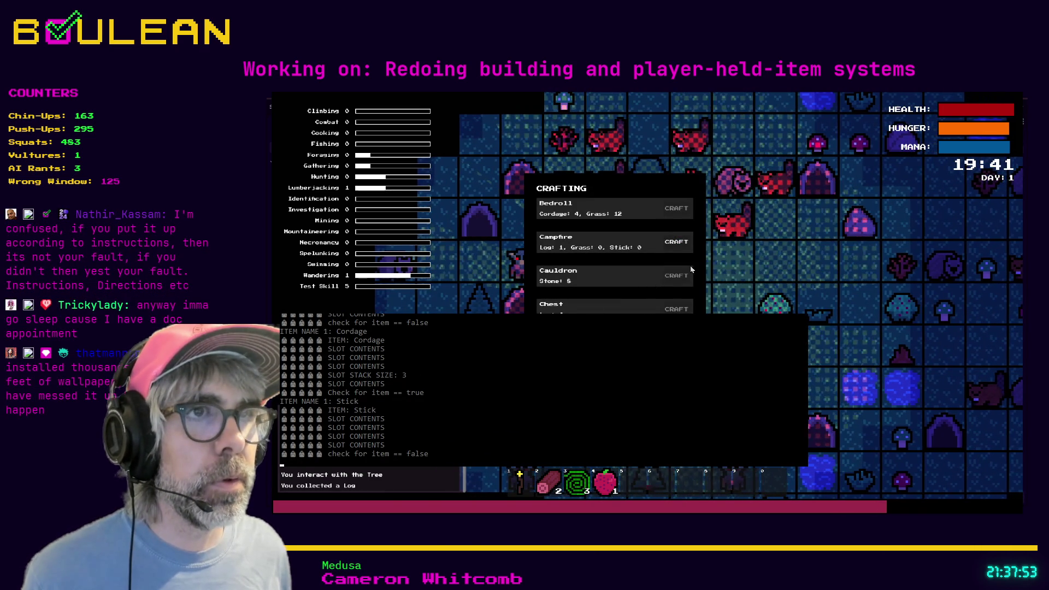
Craft a campfire, place it right of the player, and craft another one.
left_click(676, 242)
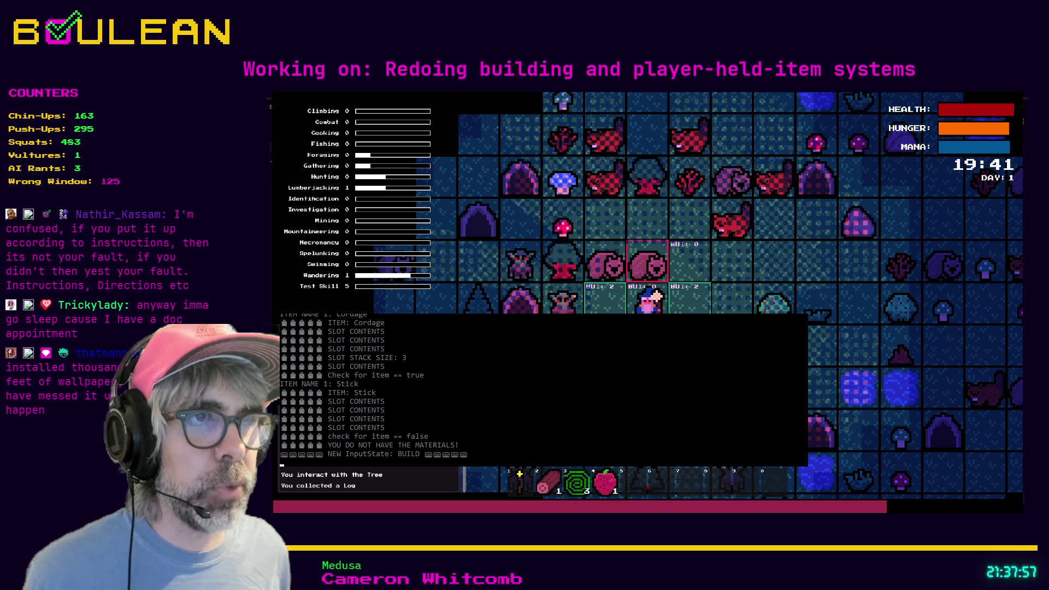
key("Right")
key("c")
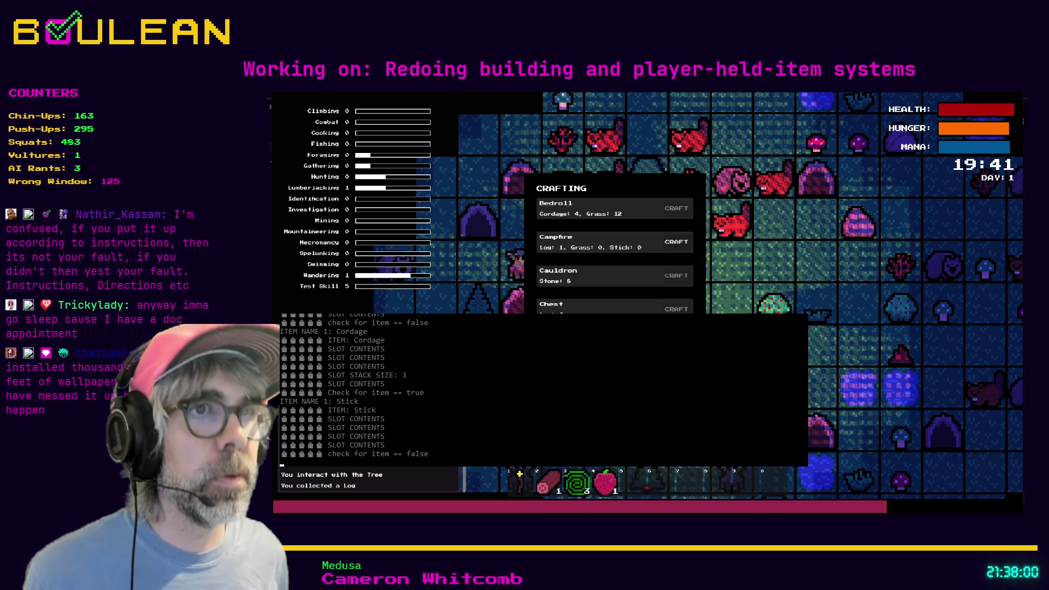
left_click(676, 242)
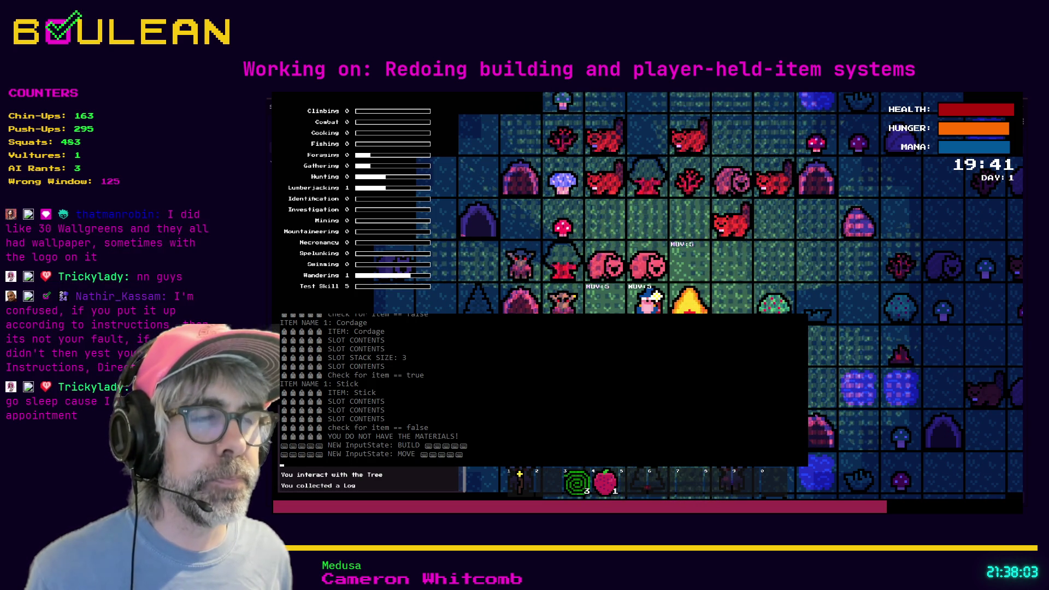
Place the second campfire left of the player, then attack the wombat above twice.
key("c")
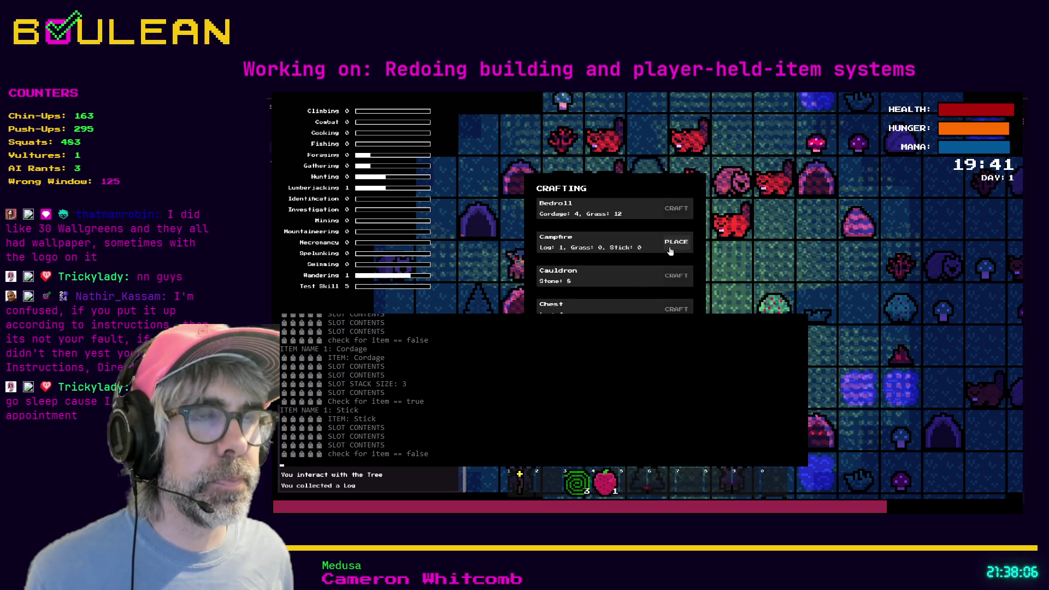
left_click(673, 247)
left_click(671, 253)
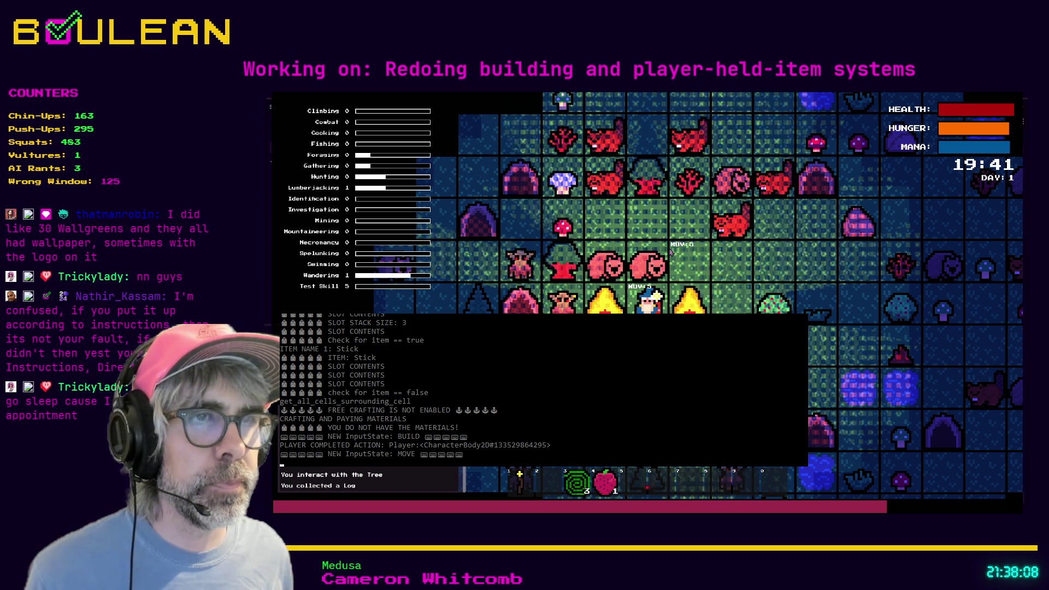
key("c")
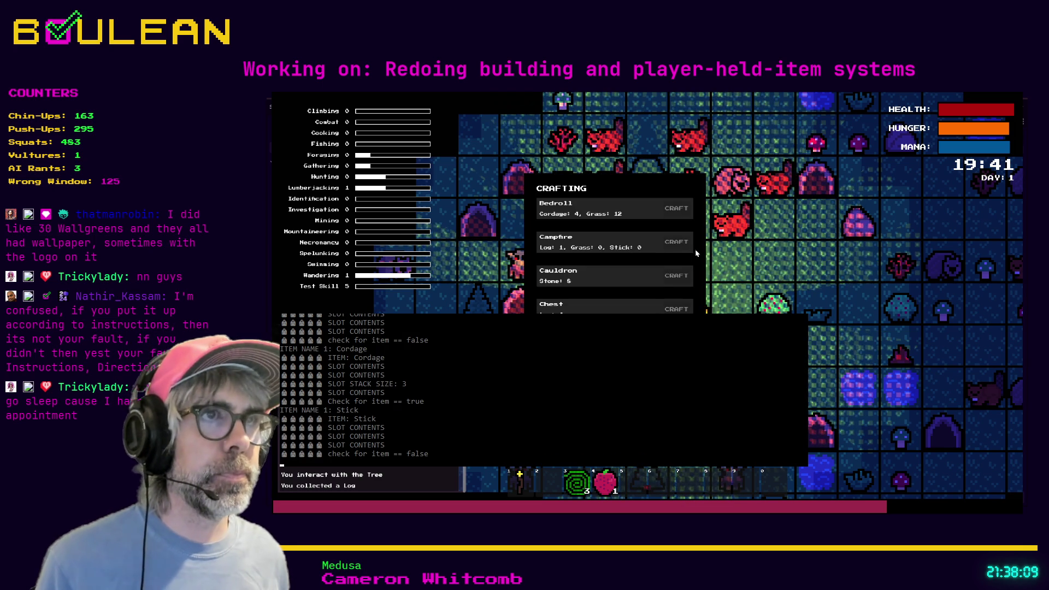
left_click(668, 245)
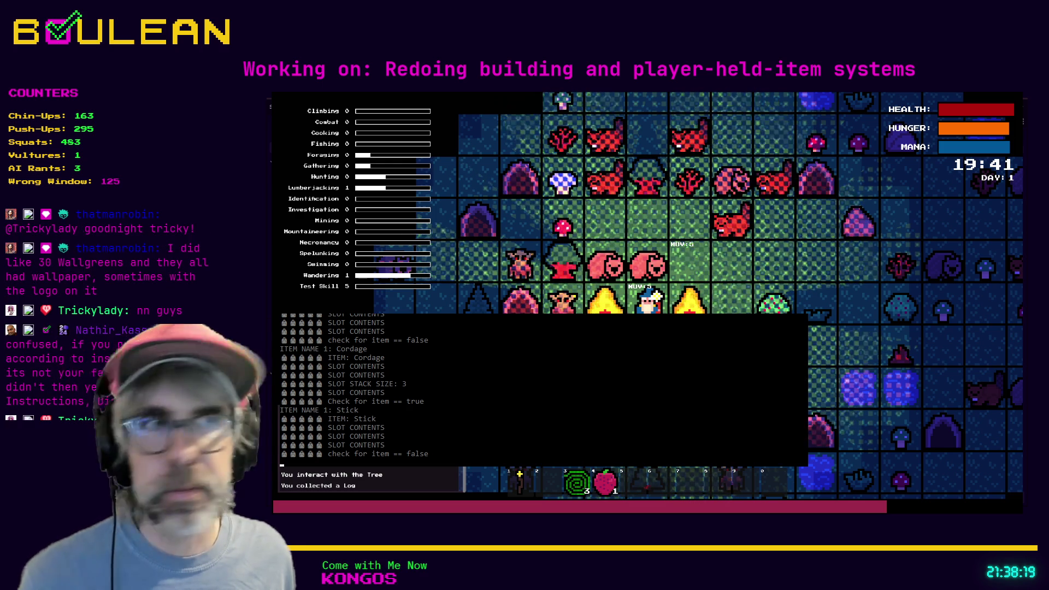
key("Up")
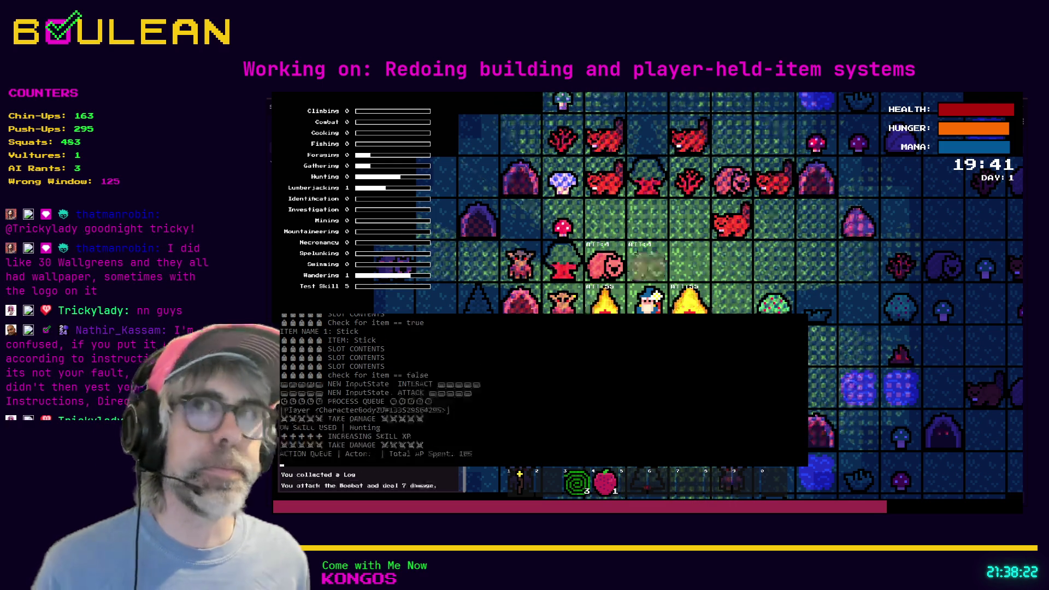
key("Up")
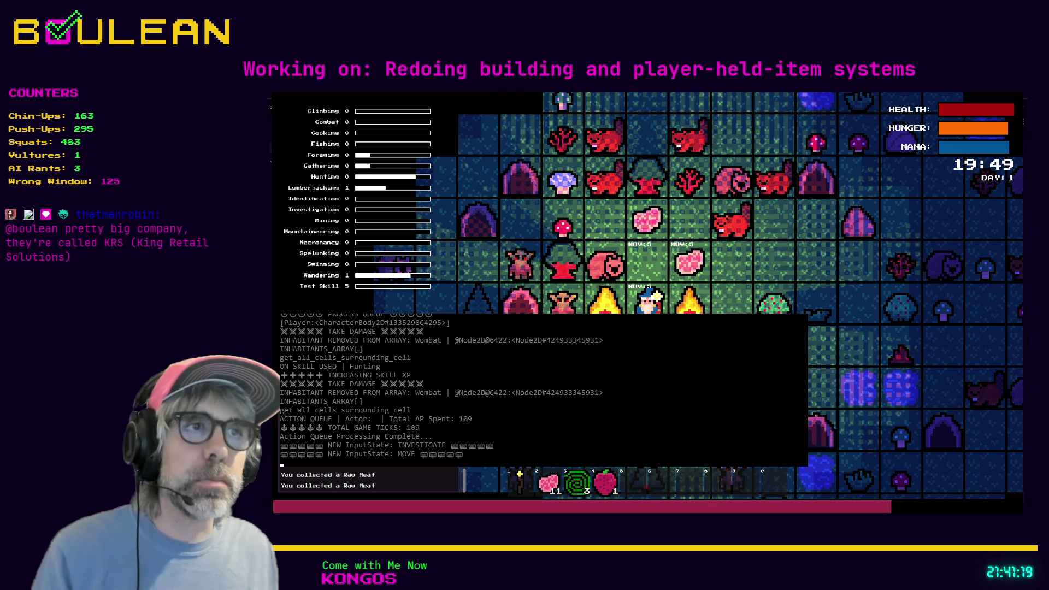
Pick up the dropped meat and kill the beaver above the player.
key("Up")
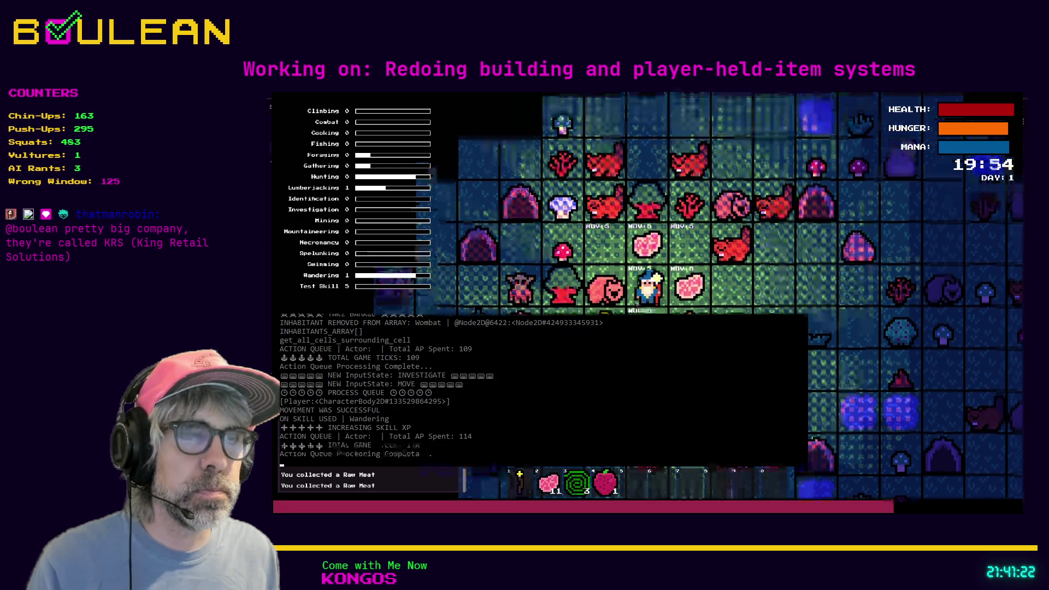
key("Right")
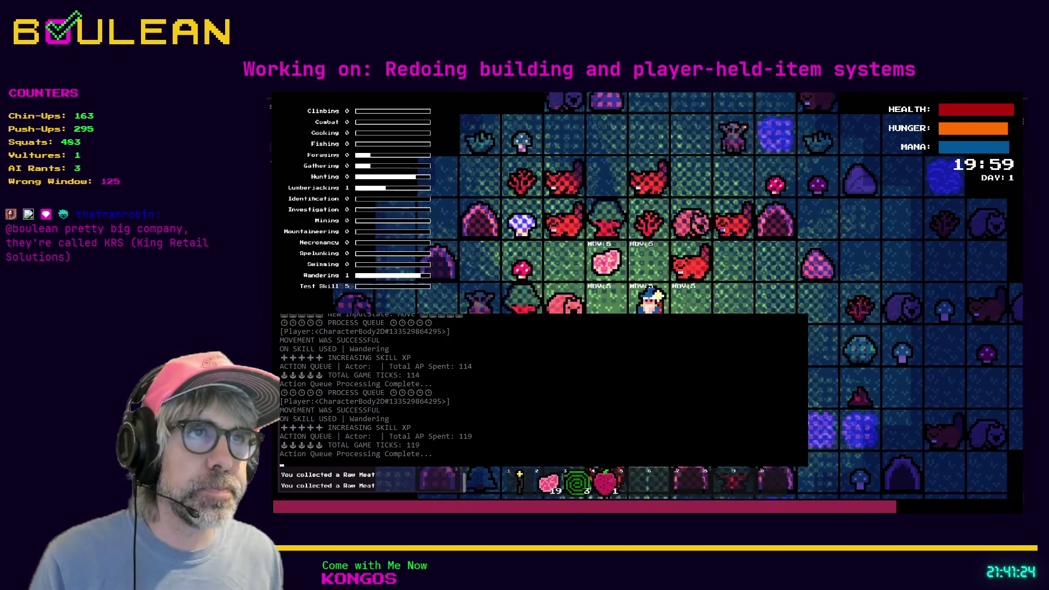
key("Up")
key("Left")
key("Left")
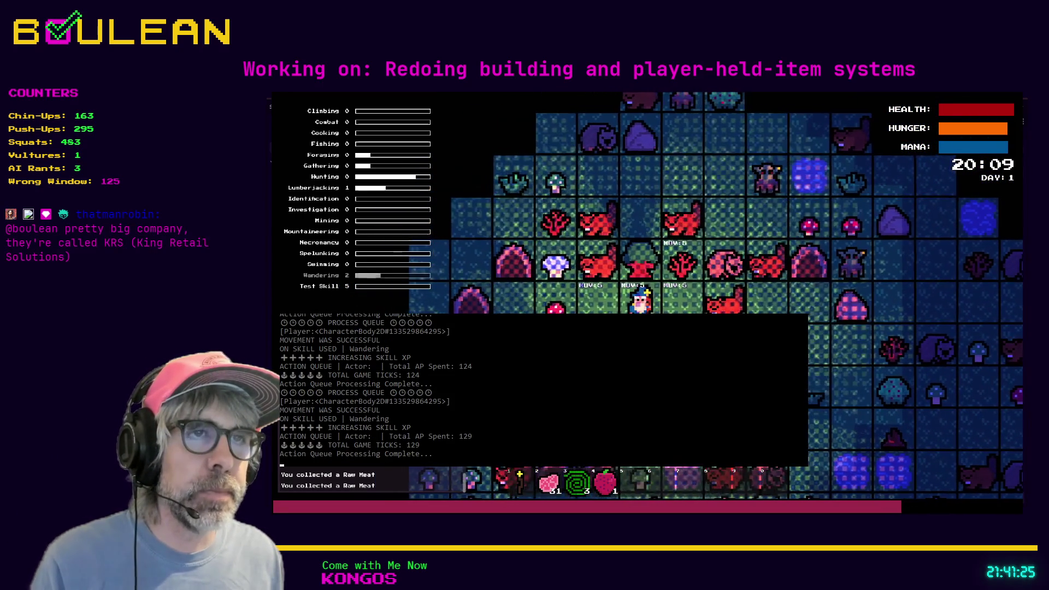
key("Up")
key("Up")
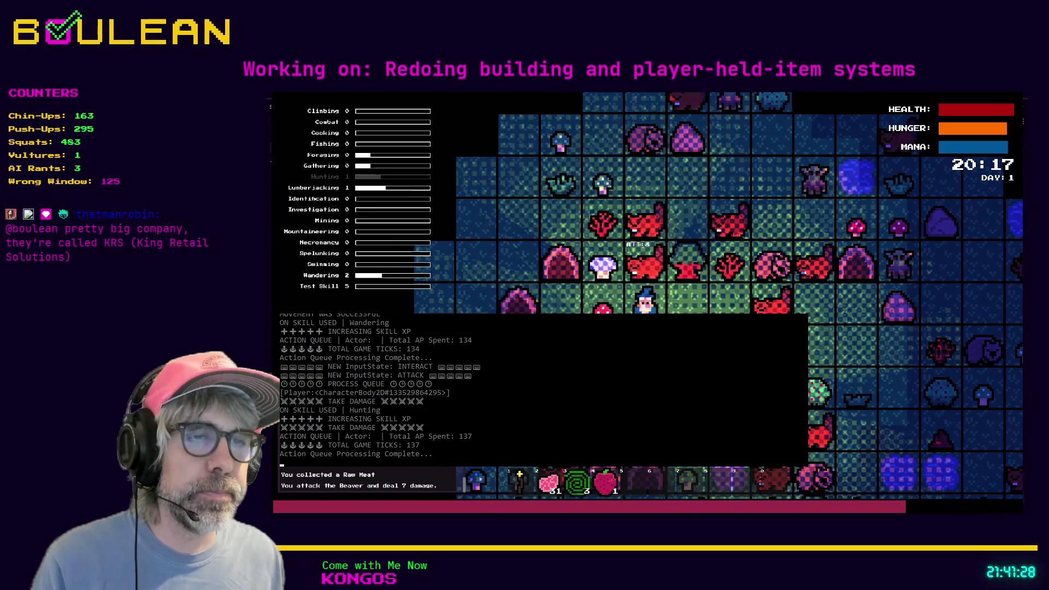
key("i")
key("m")
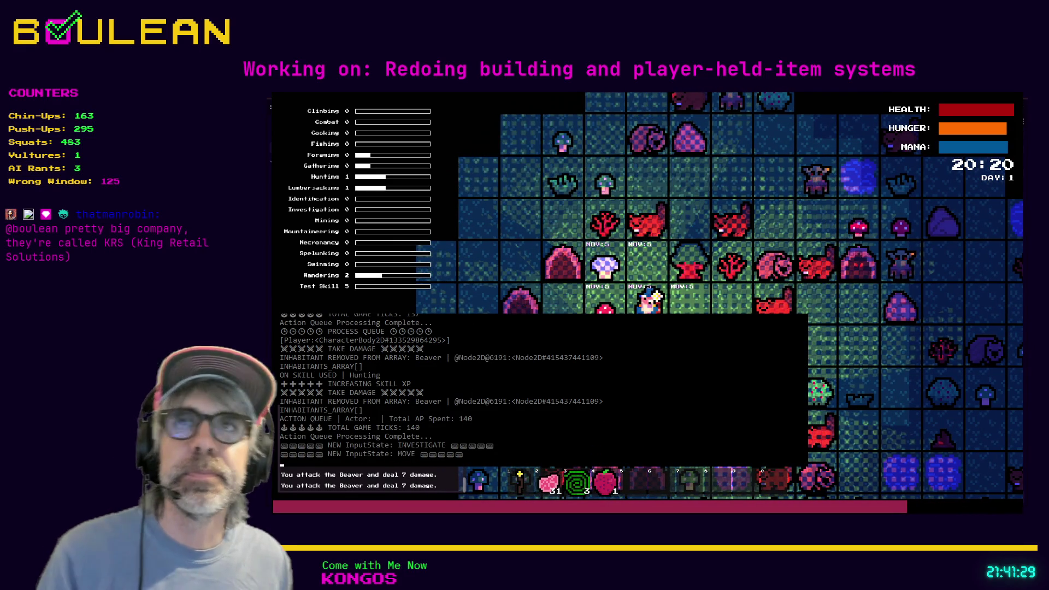
Forage the white mushroom on the left and fell the tree on the right for logs.
key("Up")
key("e")
key("Left")
key("m")
key("e")
key("Right")
key("Right")
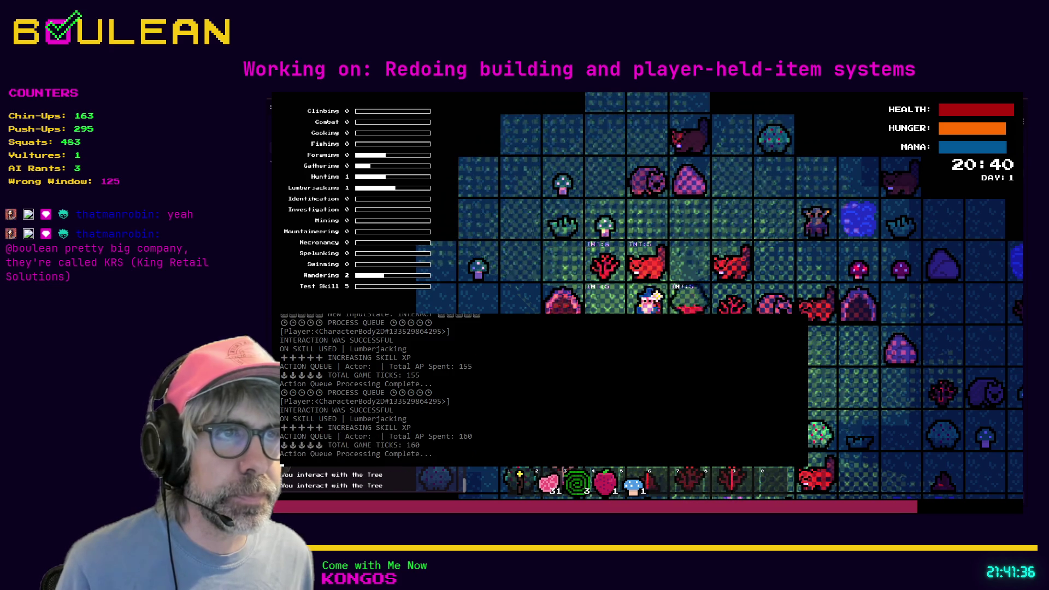
key("Right")
key("m")
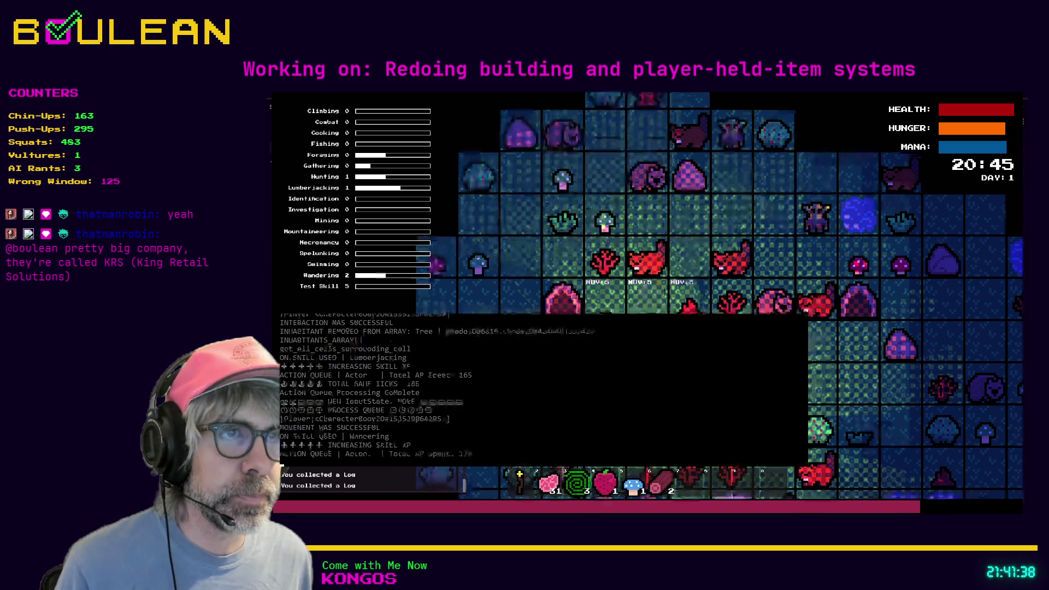
Move down two tiles and check the crafting recipes.
key("Down")
key("Right")
key("Down")
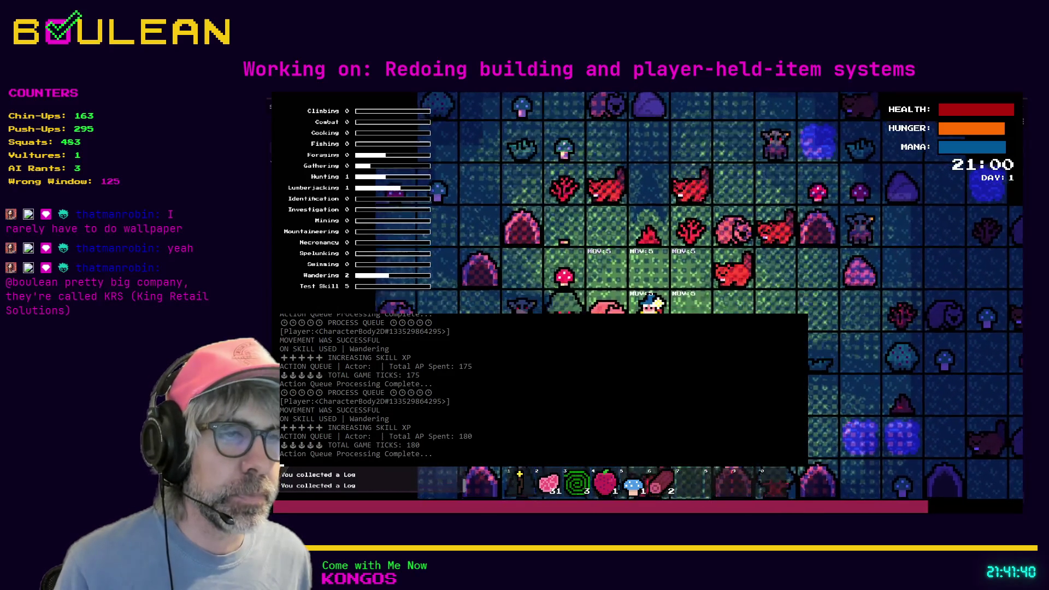
key("c")
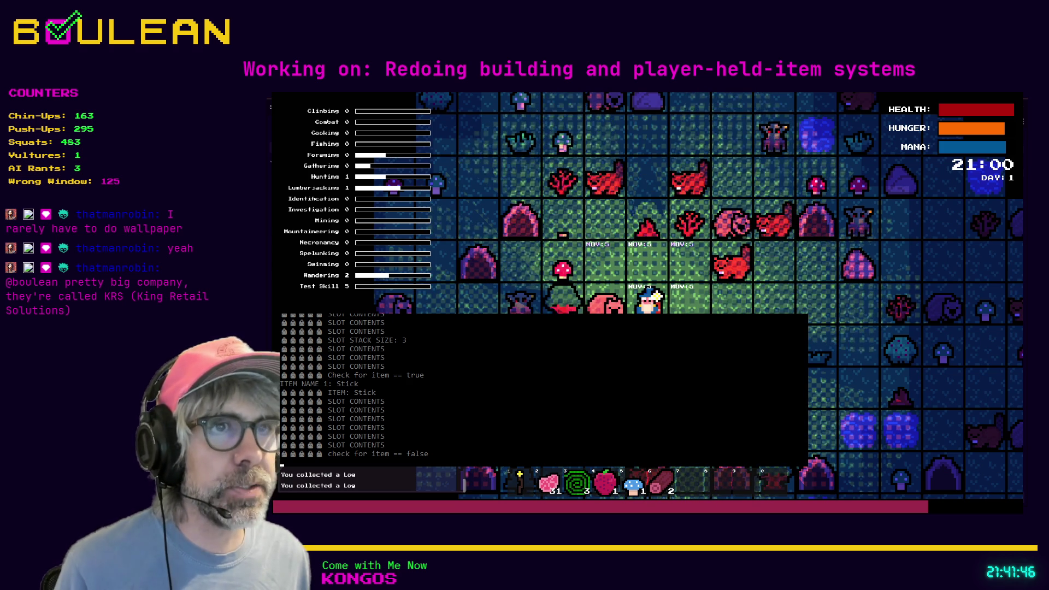
Forage two red mushrooms, chop the tree above, and forage a white mushroom.
key("Up")
key("Left")
key("e")
key("Left")
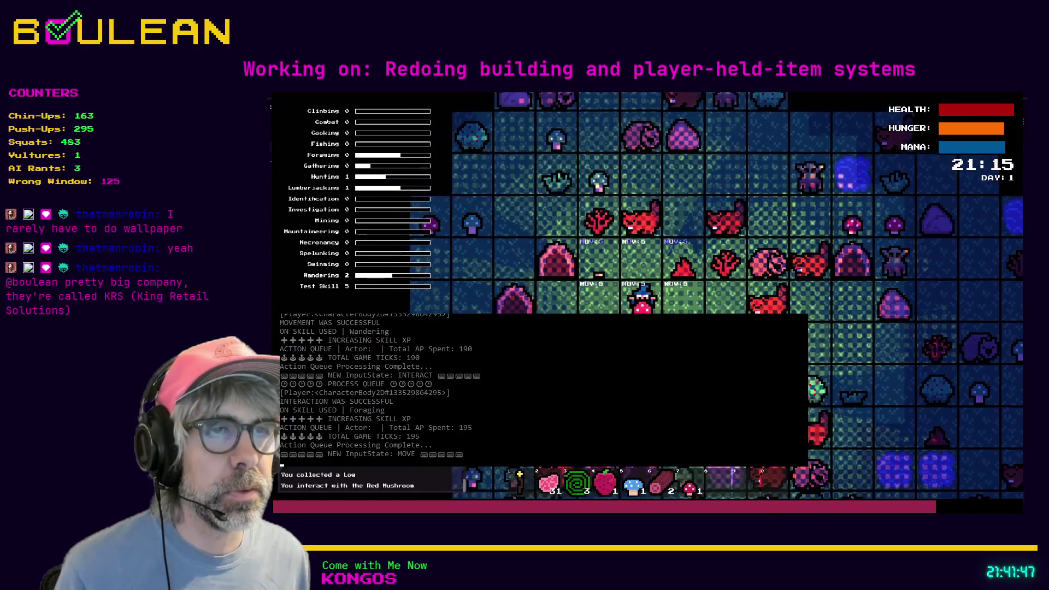
key("Left")
key("e")
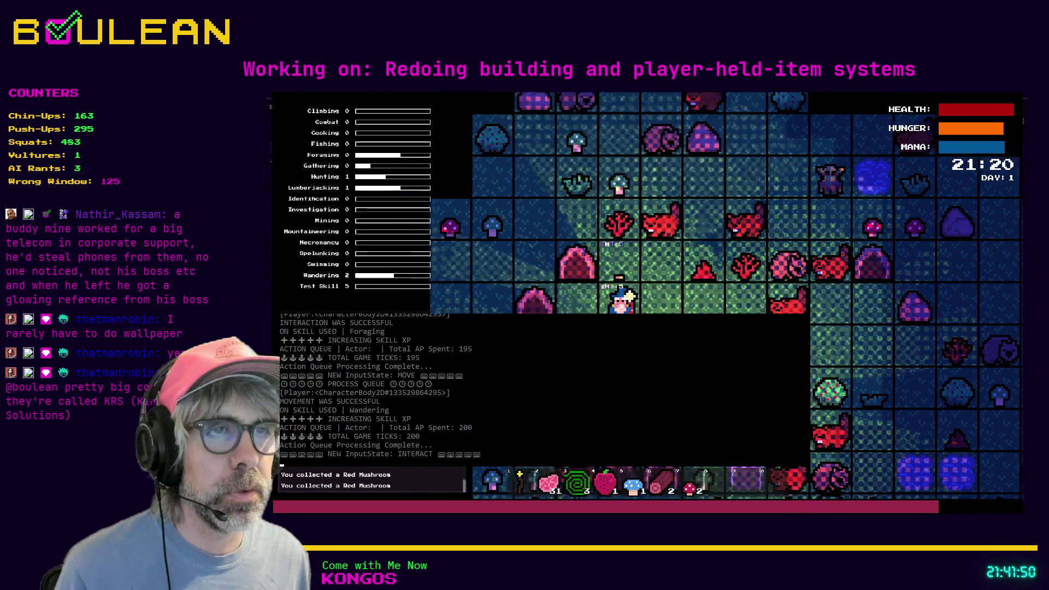
key("Up")
key("Up")
key("Up")
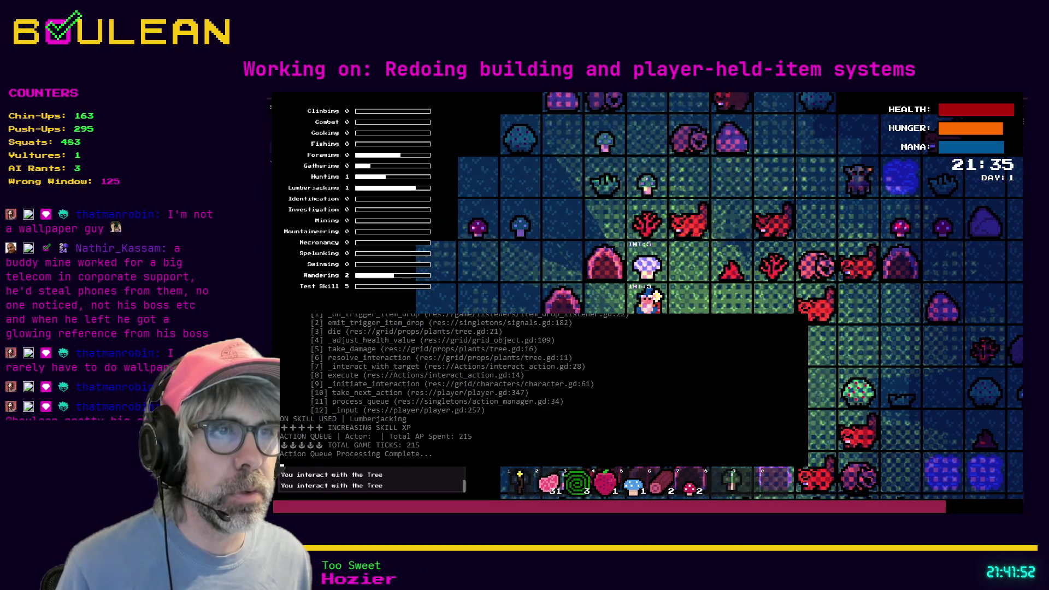
key("Up")
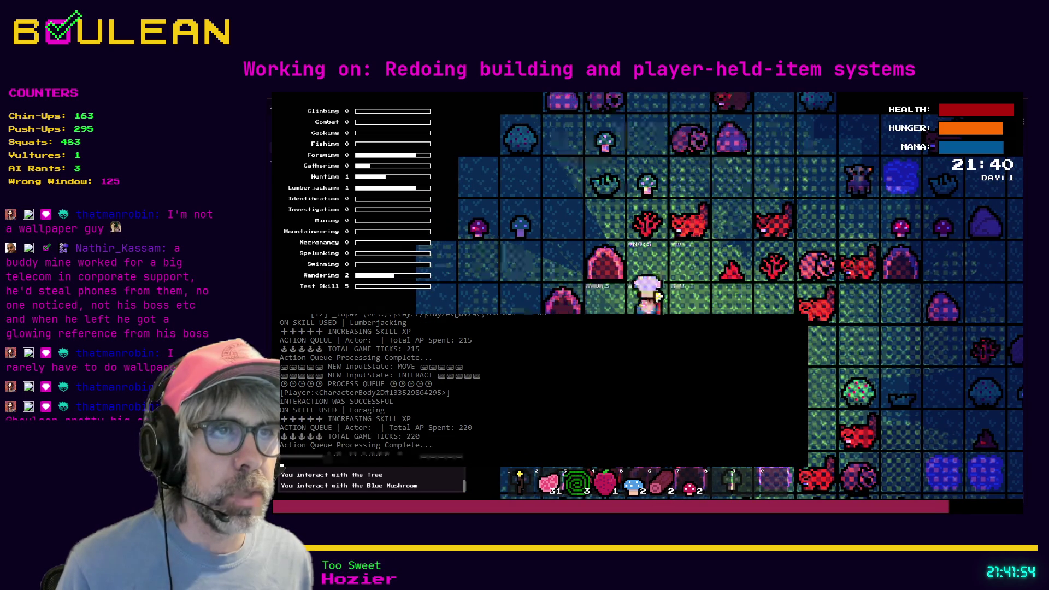
Kill the wombat on the right, collect its Raw Meat, and move two tiles left.
key("Right")
key("Right")
key("Right")
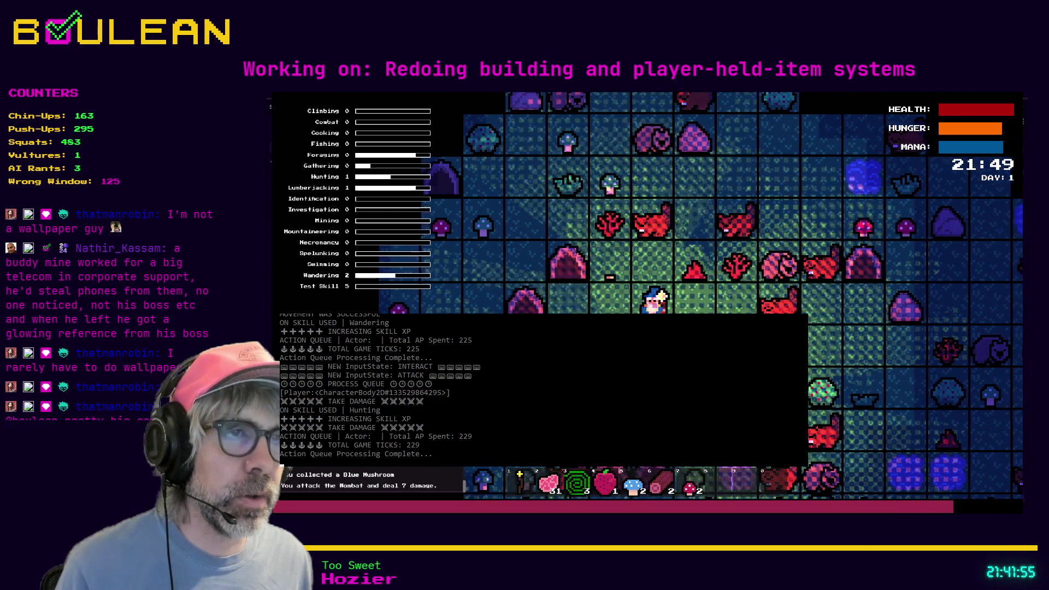
key("Down")
key("Right")
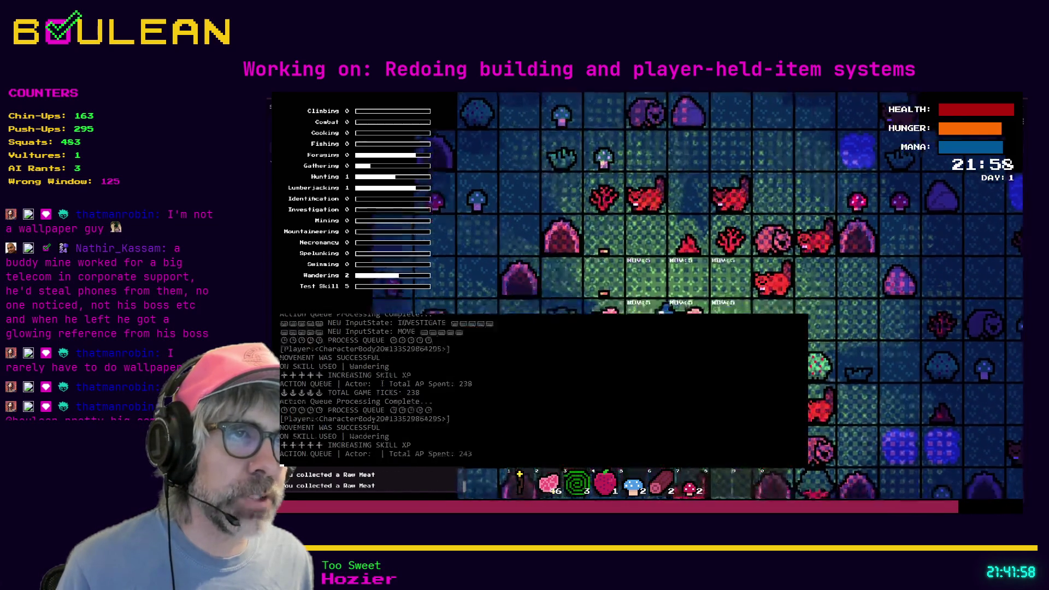
key("Left")
key("Left")
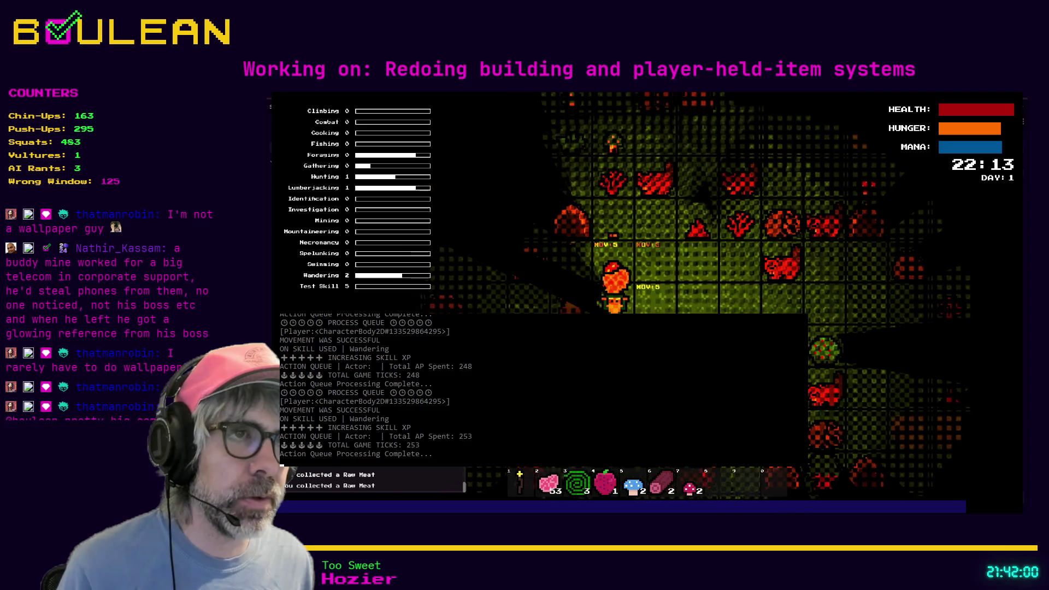
key("Up")
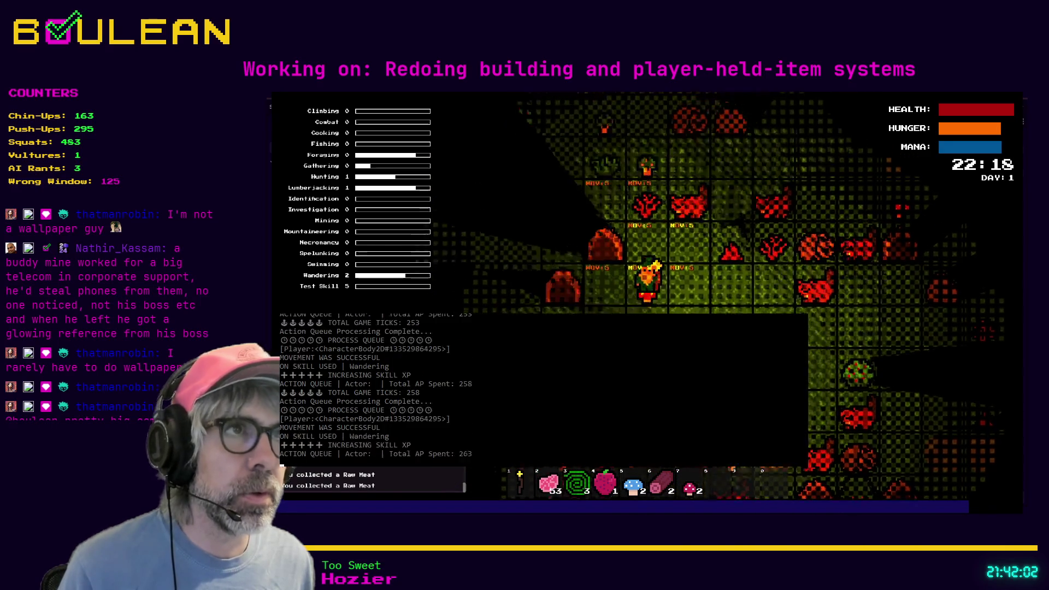
key("e")
key("e")
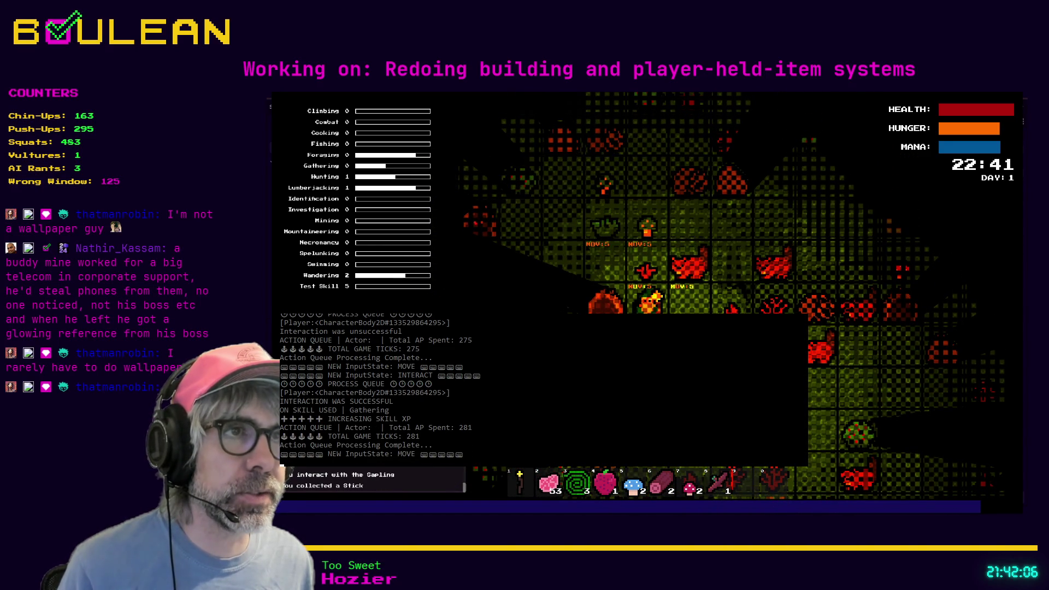
Forage the Green Mushroom and the nearby Red Mushroom.
key("Left")
key("Left")
key("Up")
key("e")
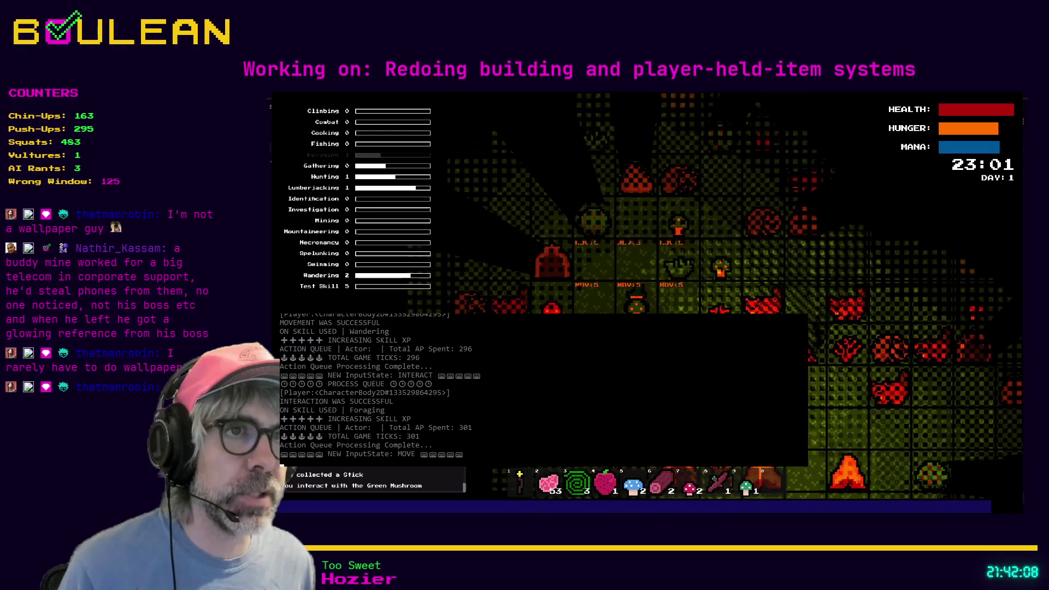
key("Left")
key("e")
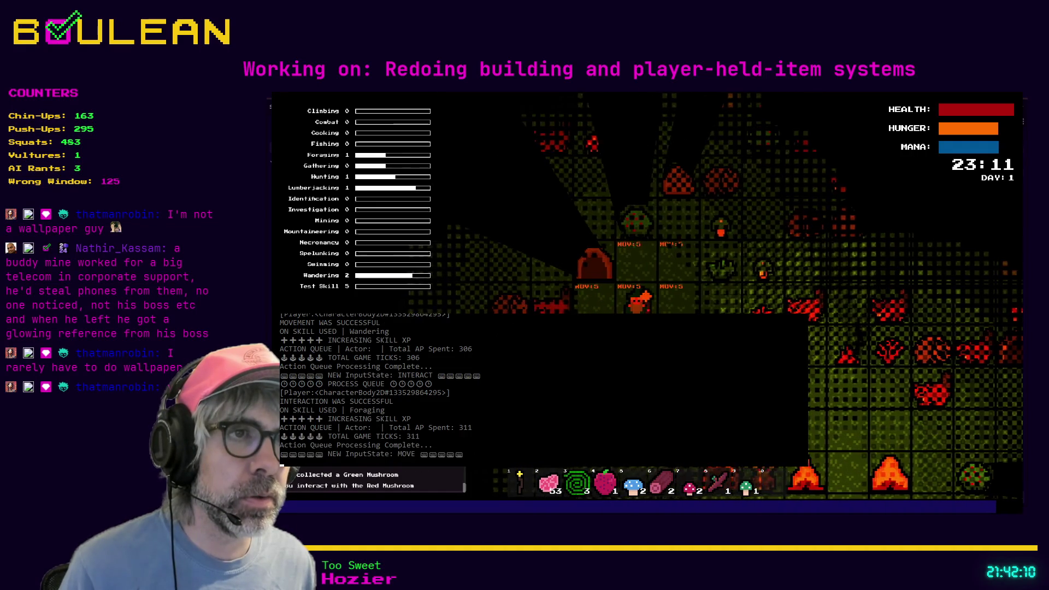
key("e")
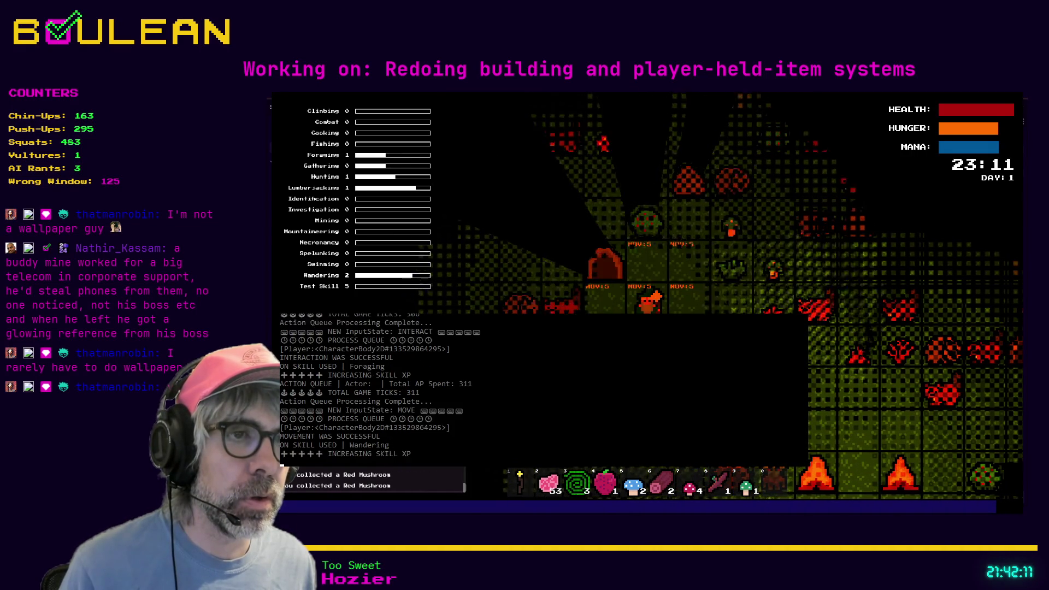
Walk down the map and chop a tree for a log.
key("Down")
key("Down")
key("Down")
key("Down")
key("Down")
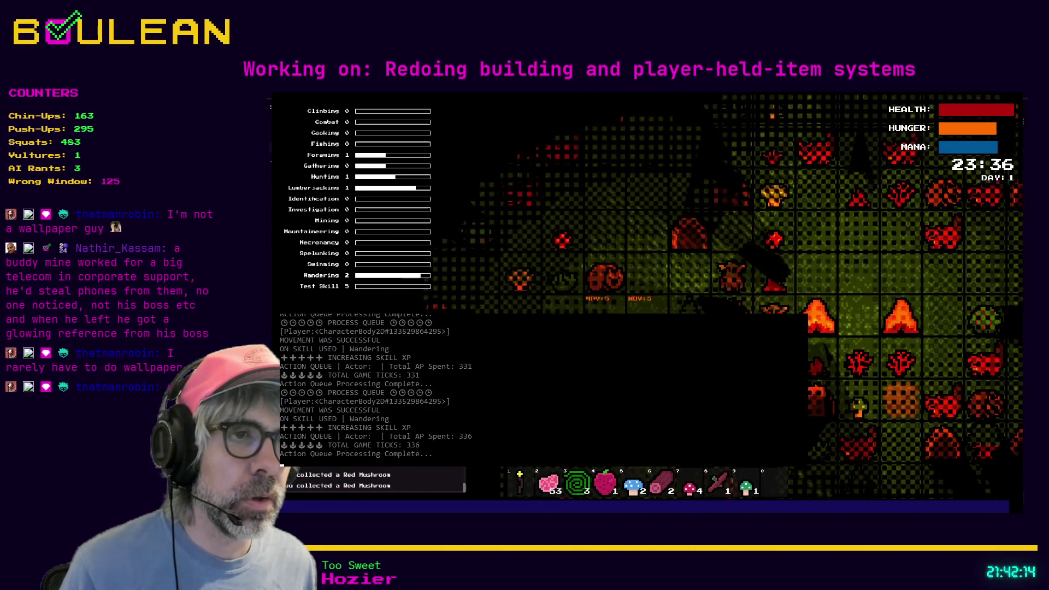
key("Down")
key("Down")
key("Down")
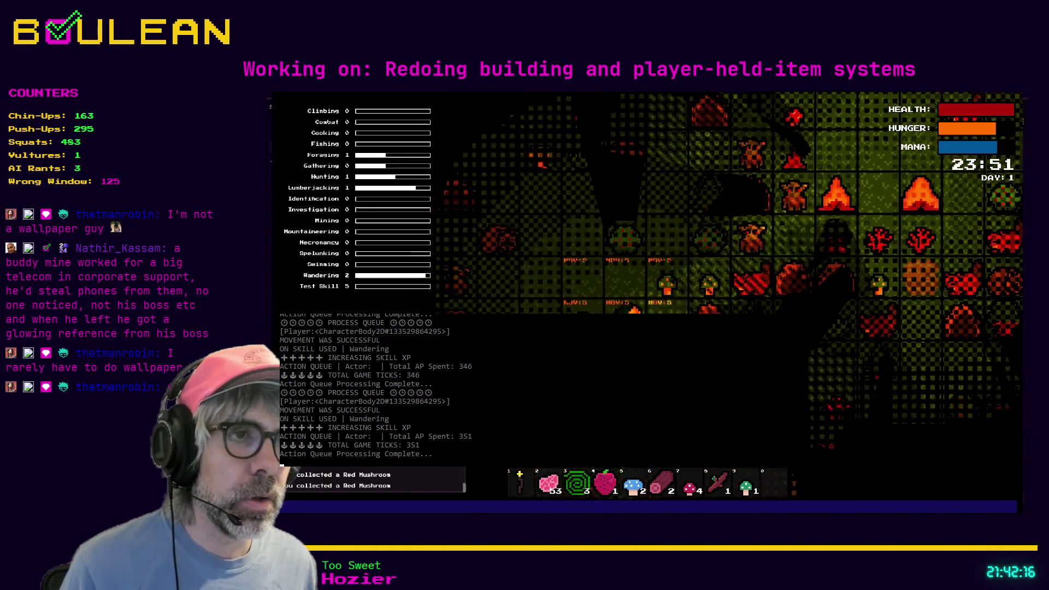
key("e")
key("e")
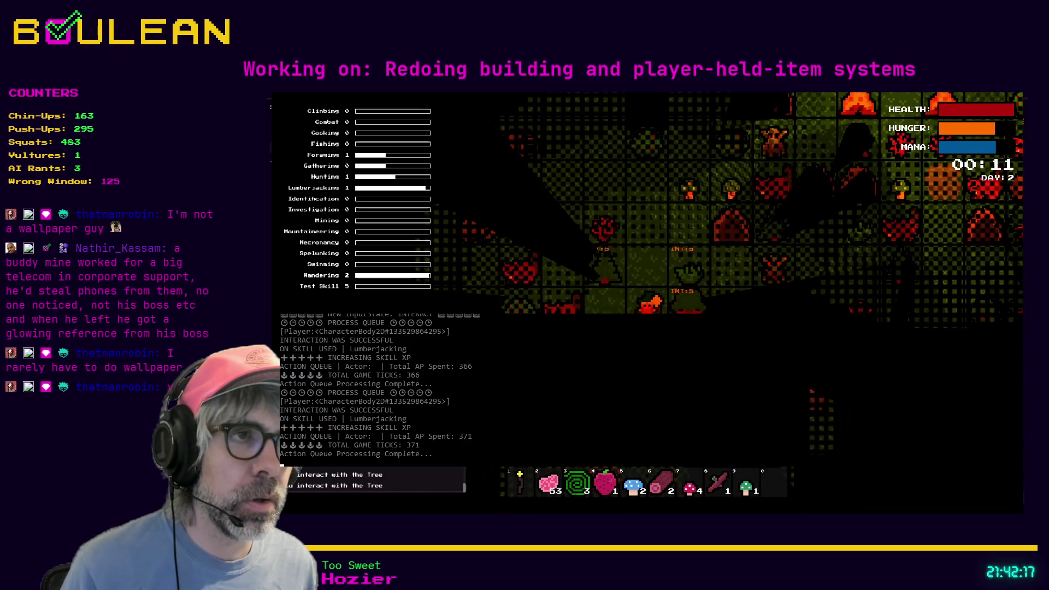
key("Down")
key("Down")
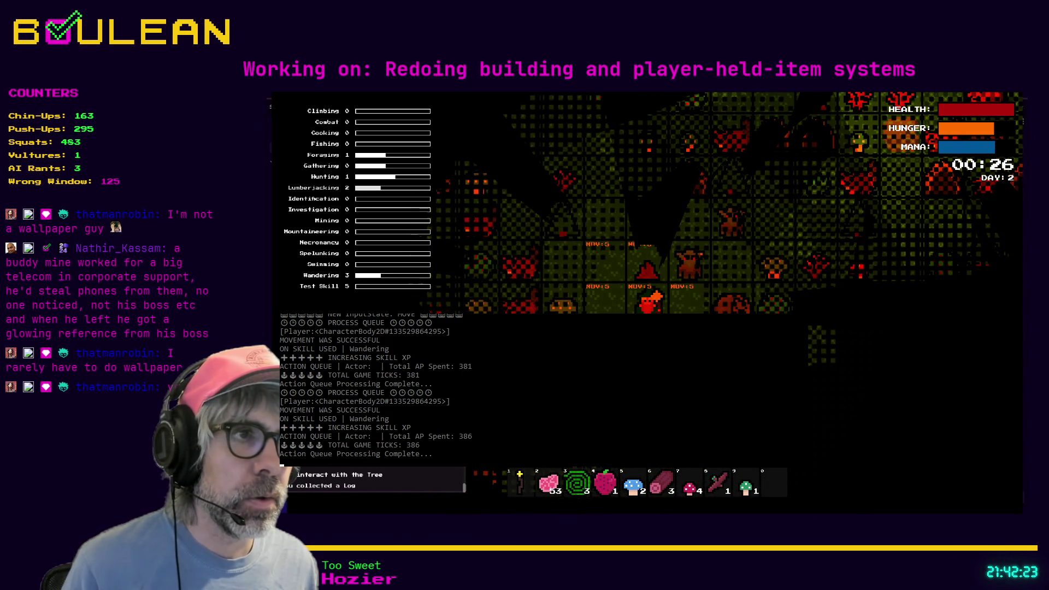
Kill the wombat above for Raw Meat, chop a nearby tree, and open the crafting recipes.
key("Right")
key("Up")
key("Up")
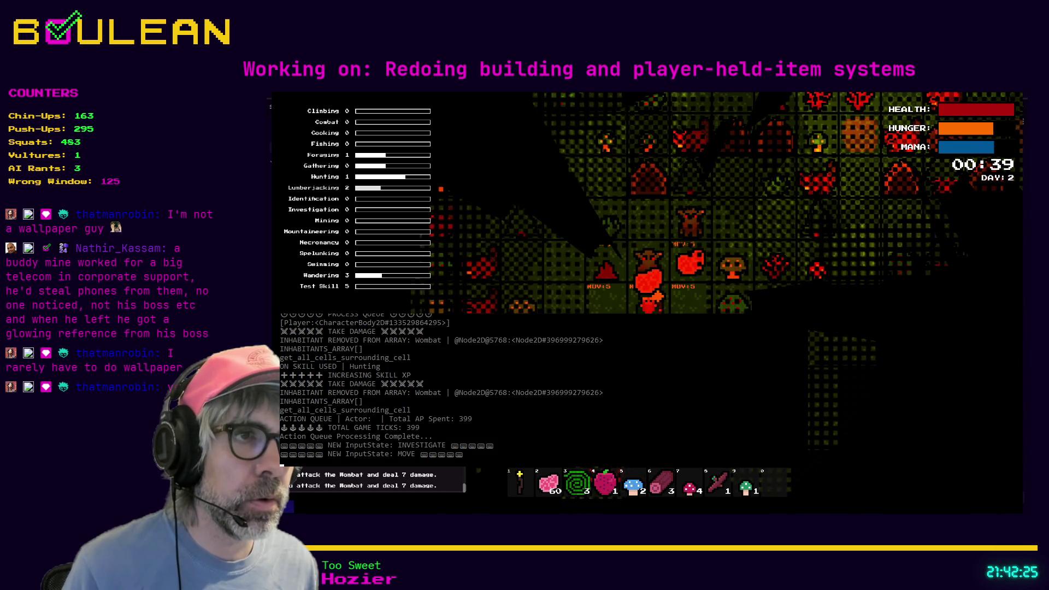
key("e")
key("Down")
key("Right")
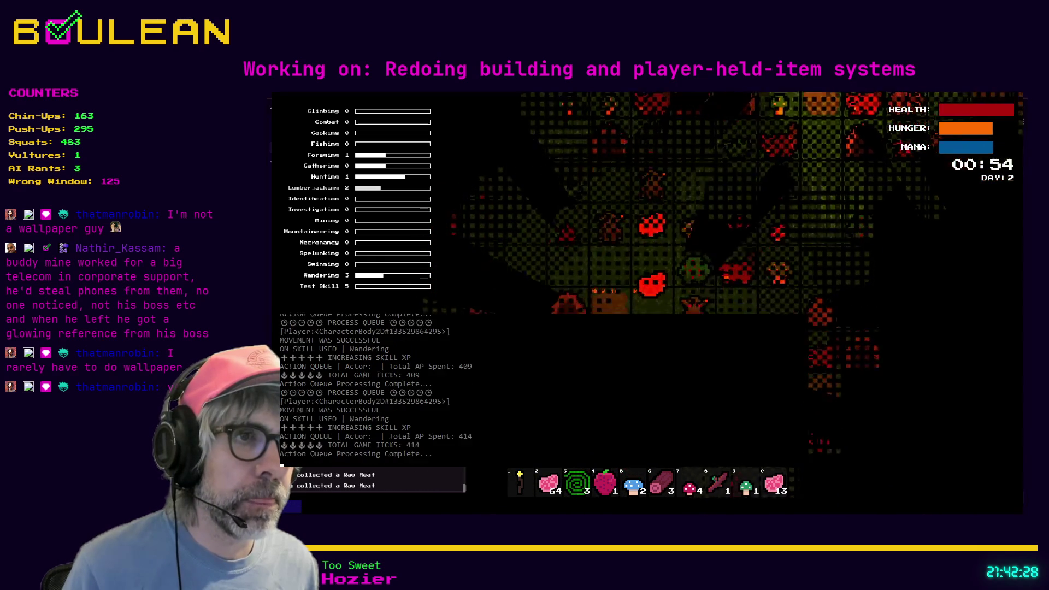
key("Down")
key("Down")
key("Down")
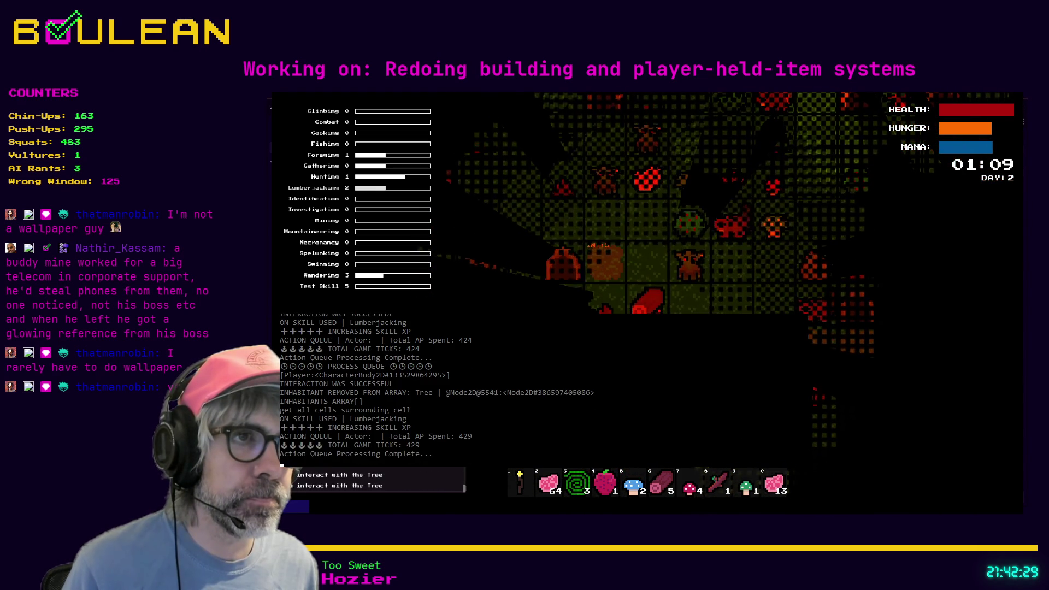
key("c")
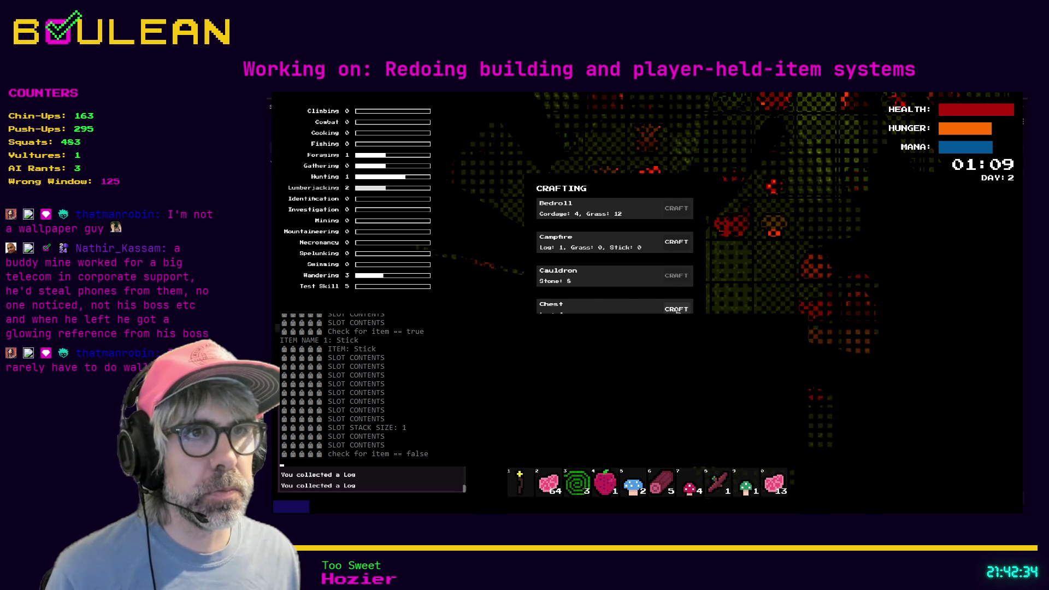
Craft two Campfires from the logs, pick a map tile to place one, then walk north.
left_click(677, 309)
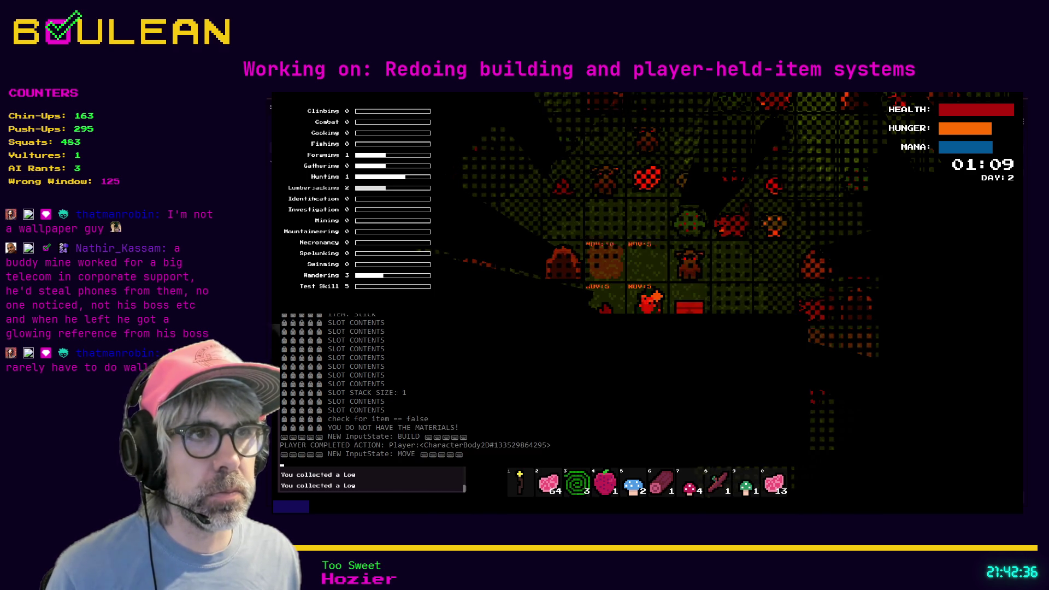
key("c")
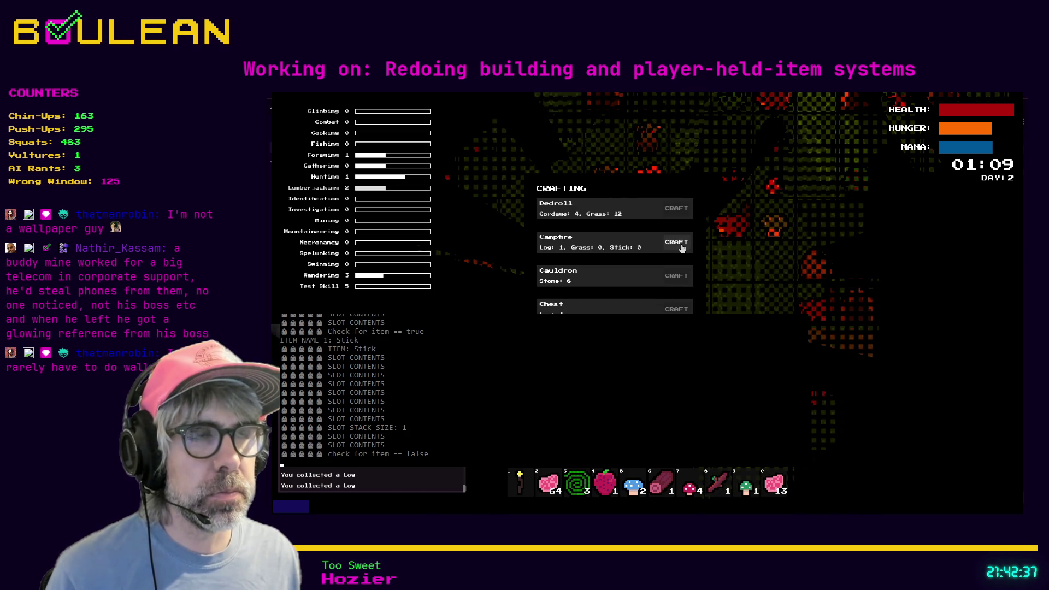
left_click(682, 249)
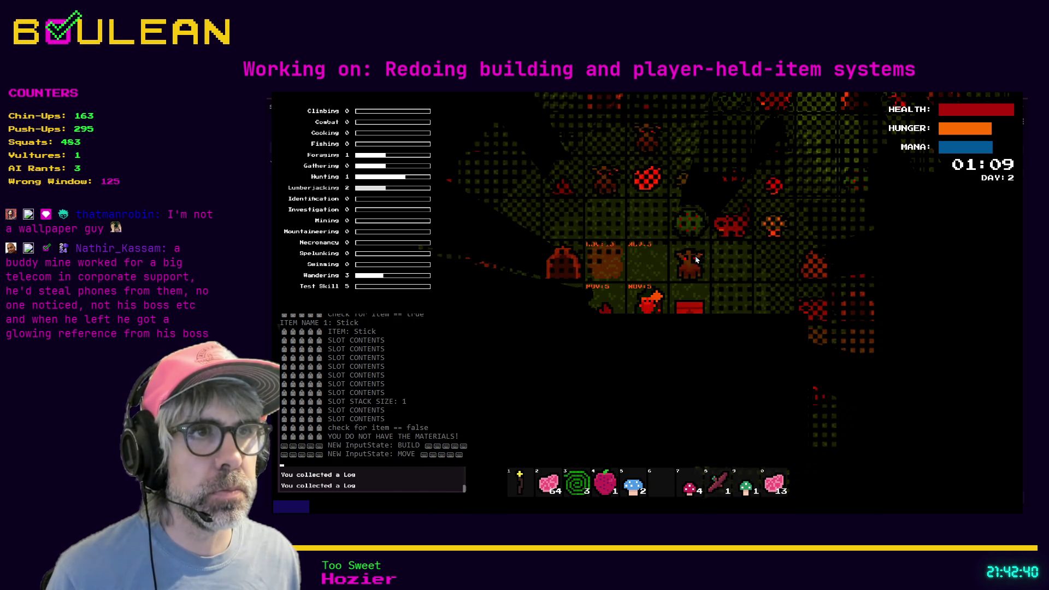
key("c")
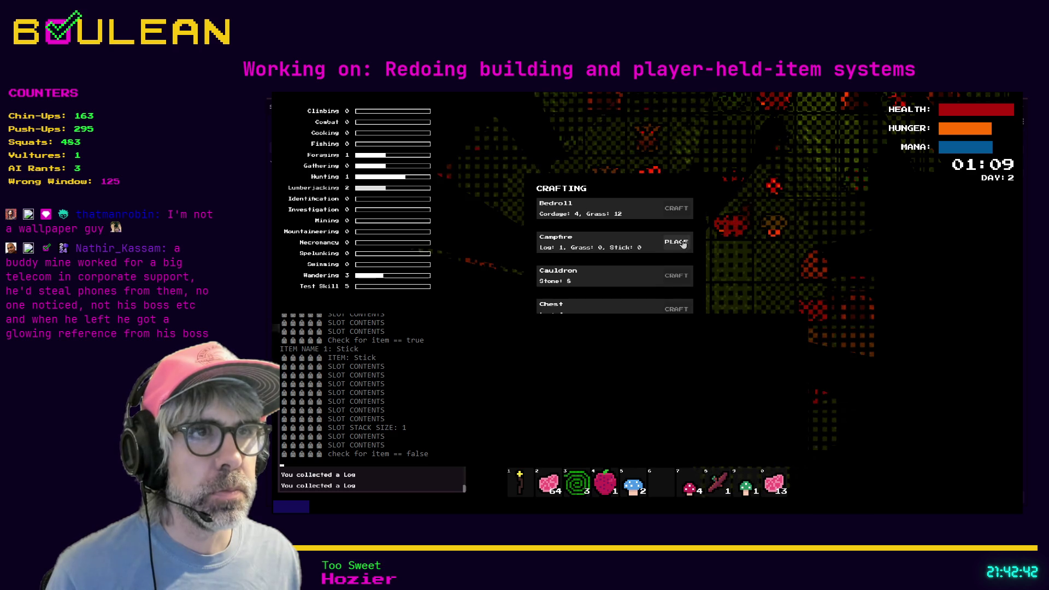
left_click(682, 244)
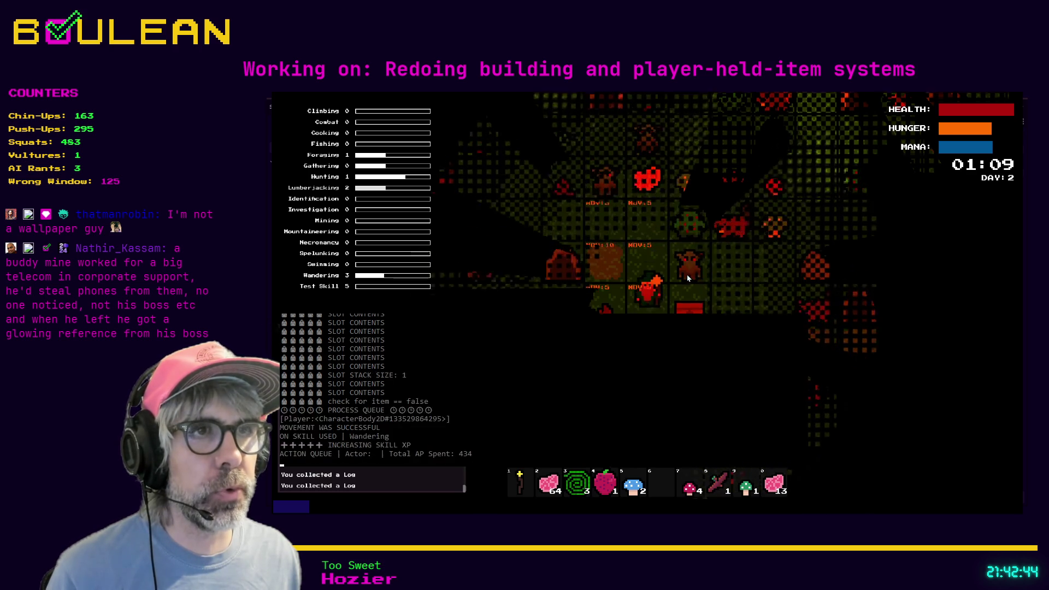
left_click(688, 278)
key("w")
key("w")
key("w")
key("w")
key("w")
key("w")
Chop the tree on the right, check the recipes, and pick up a Log.
key("e")
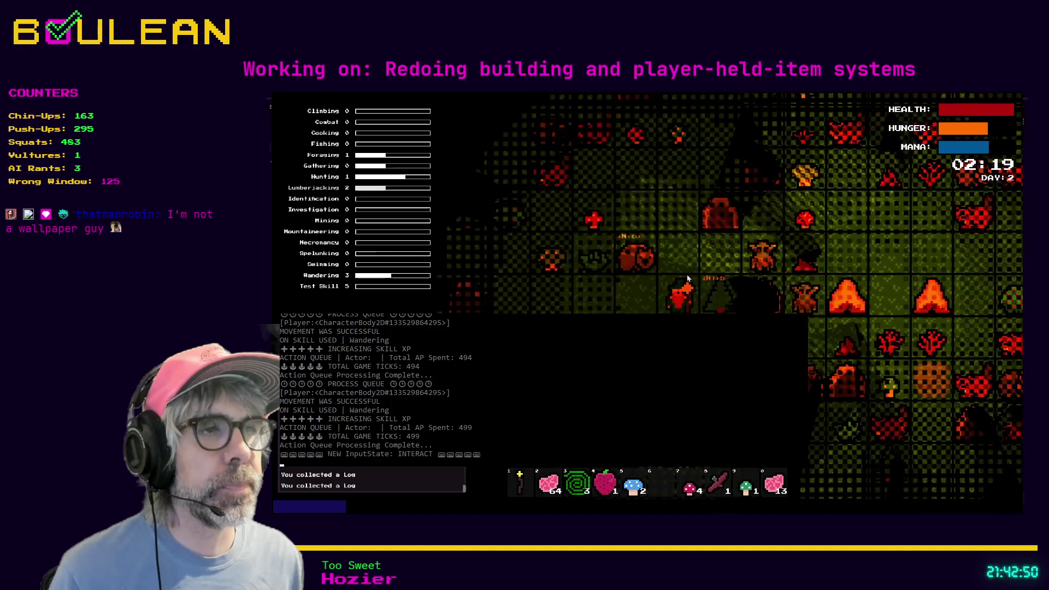
key("d")
key("d")
key("d")
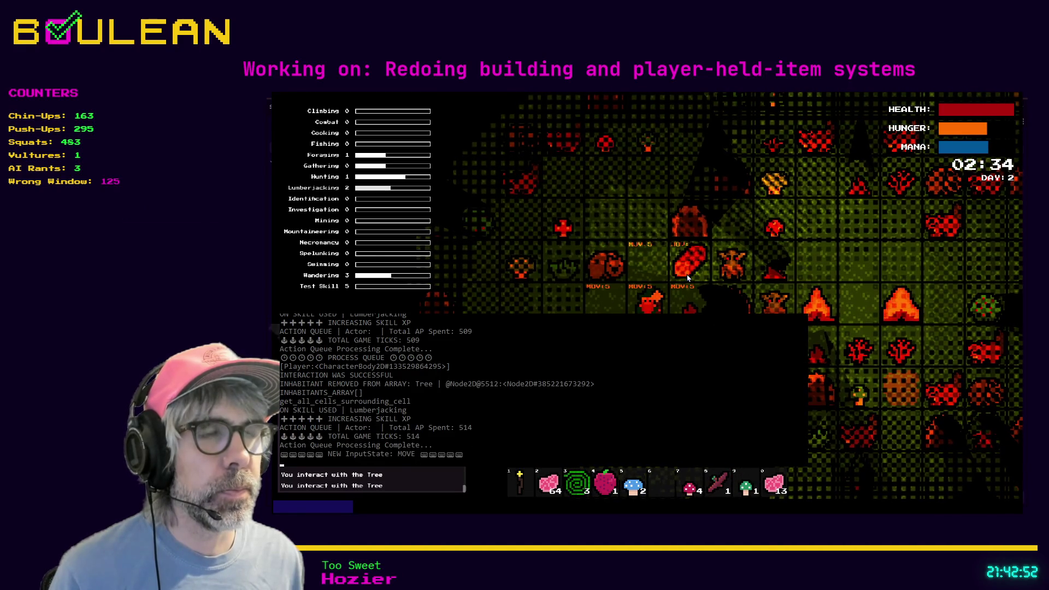
key("c")
key("c")
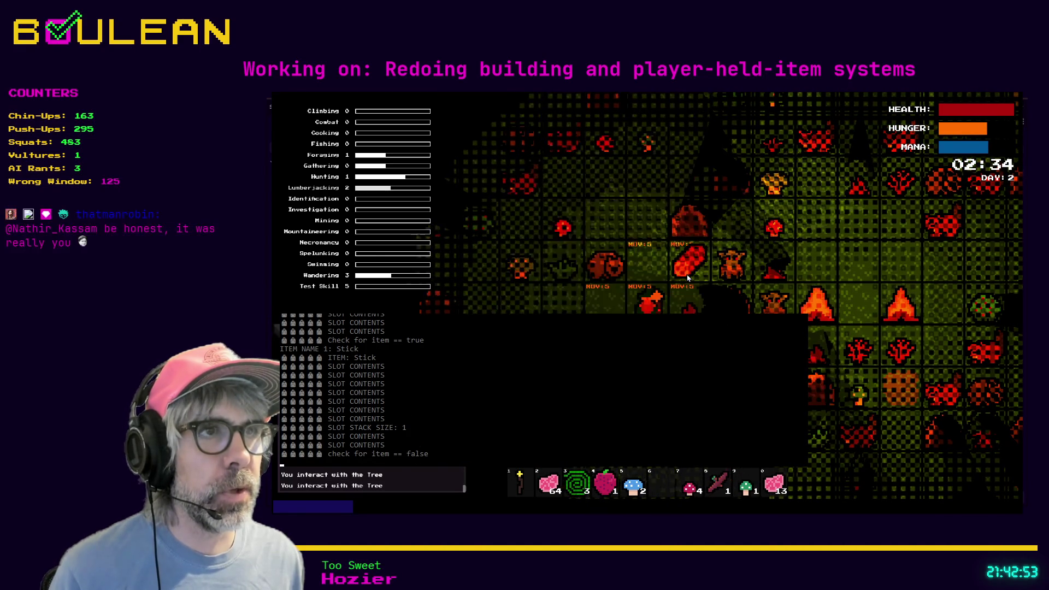
key("w")
key("d")
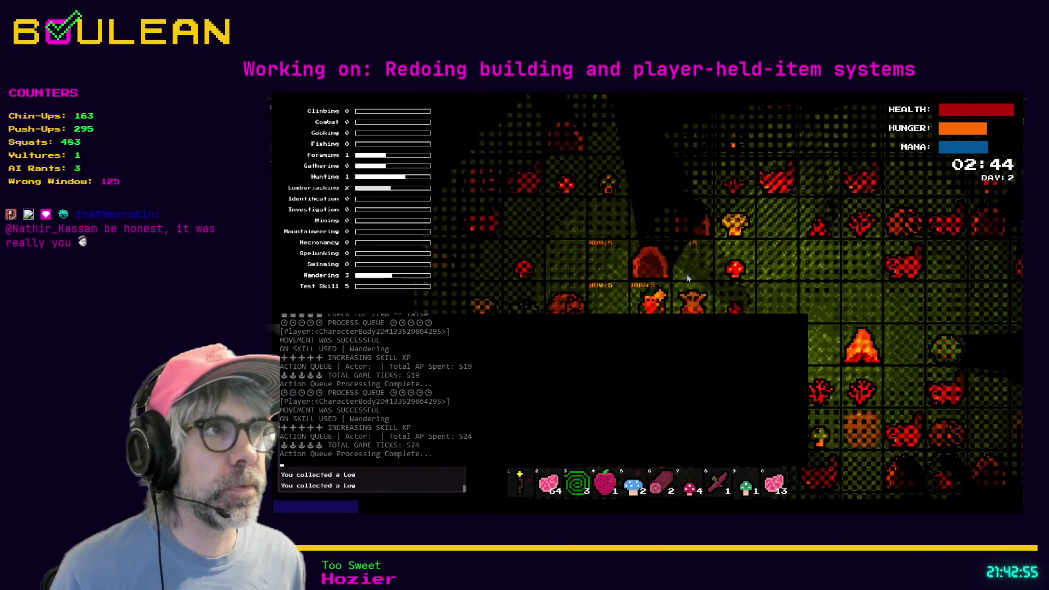
Walk north and chop the tree beside the player.
key("w")
key("w")
key("w")
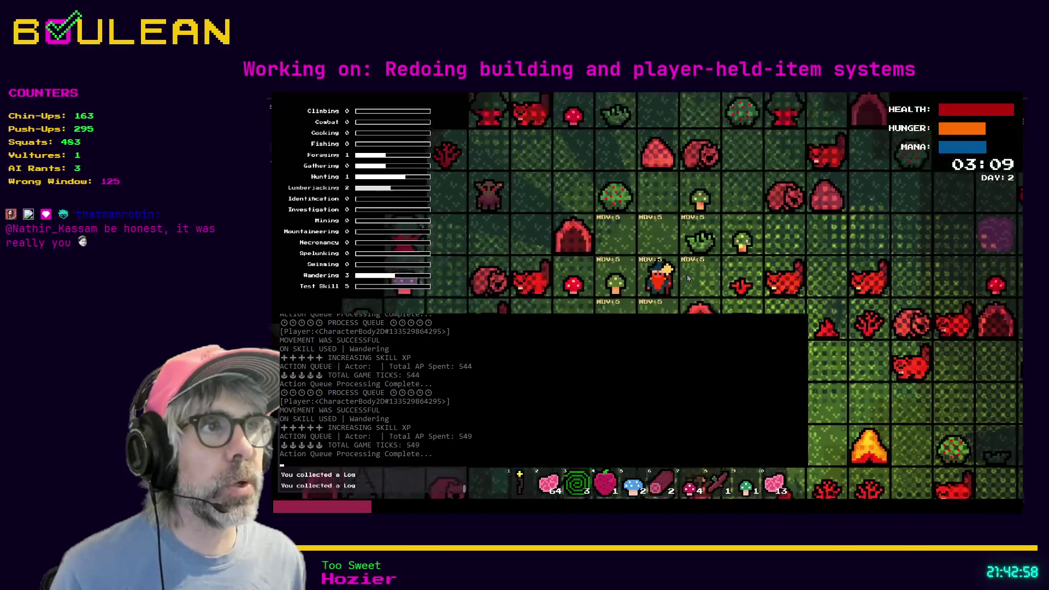
key("w")
key("w")
key("w")
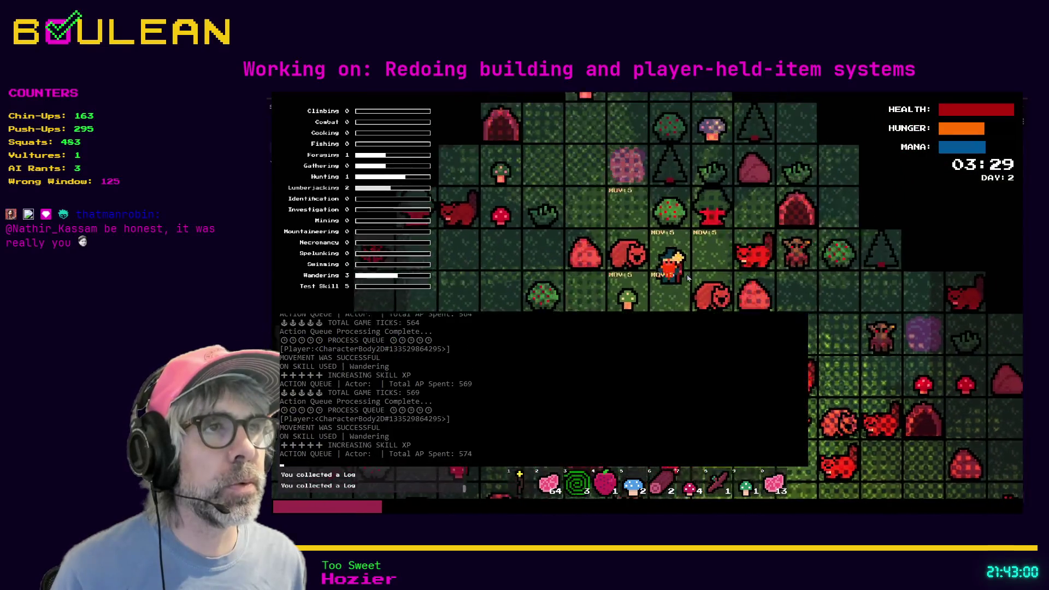
key("w")
key("d")
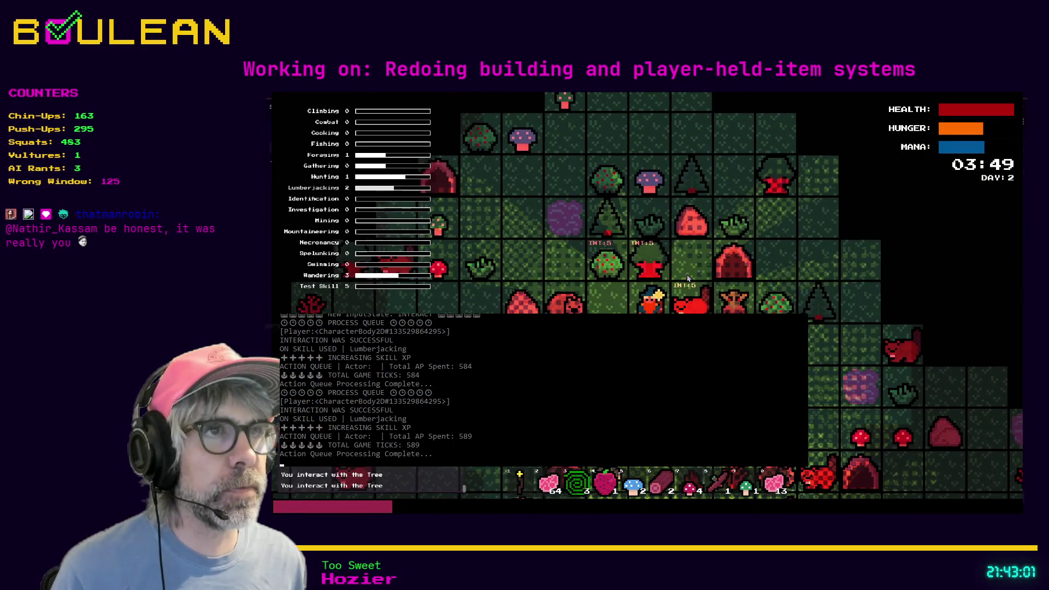
key("w")
key("w")
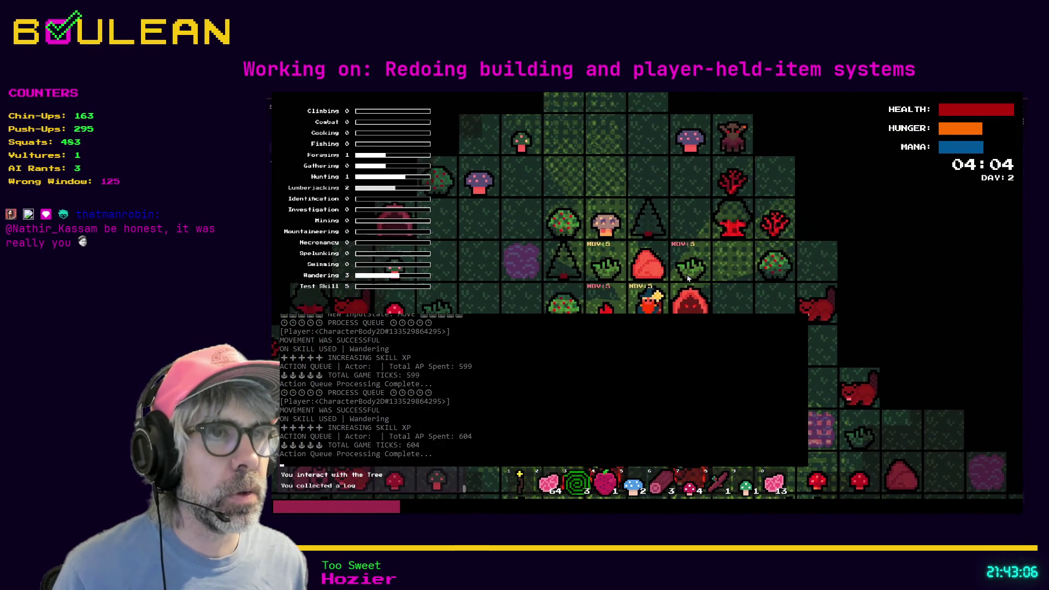
left_click(688, 278)
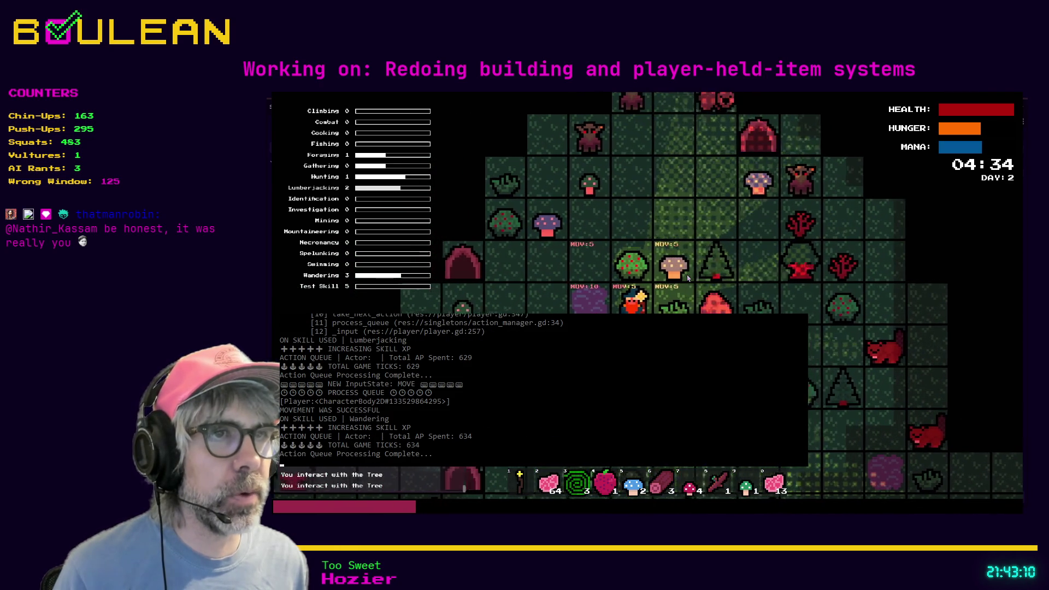
Step next to the red tree and chop it down for logs.
key("d")
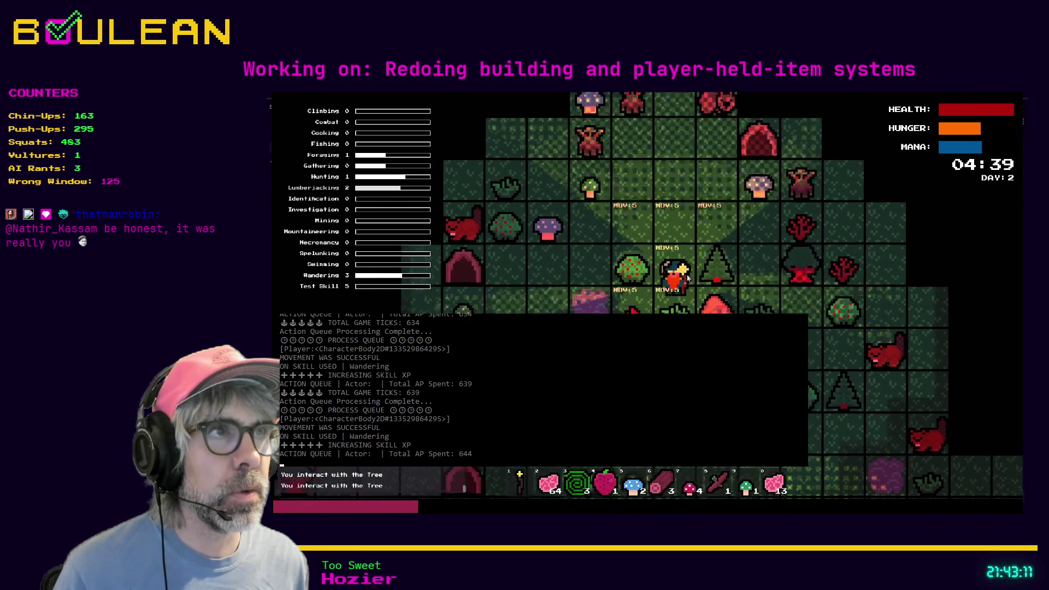
key("w")
key("w")
key("d")
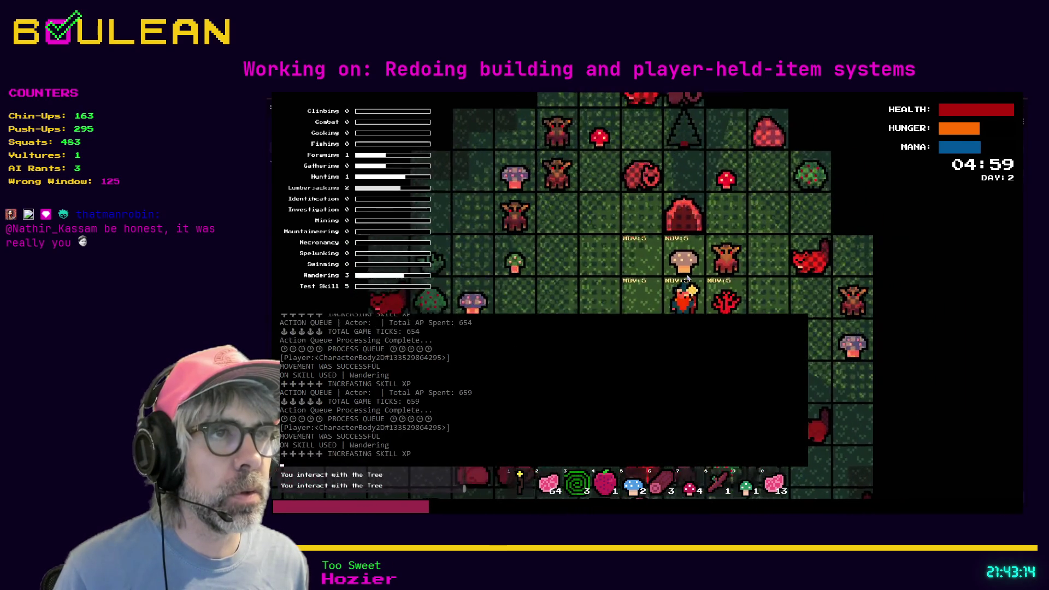
key("s")
left_click(688, 278)
left_click(688, 278)
left_click(688, 278)
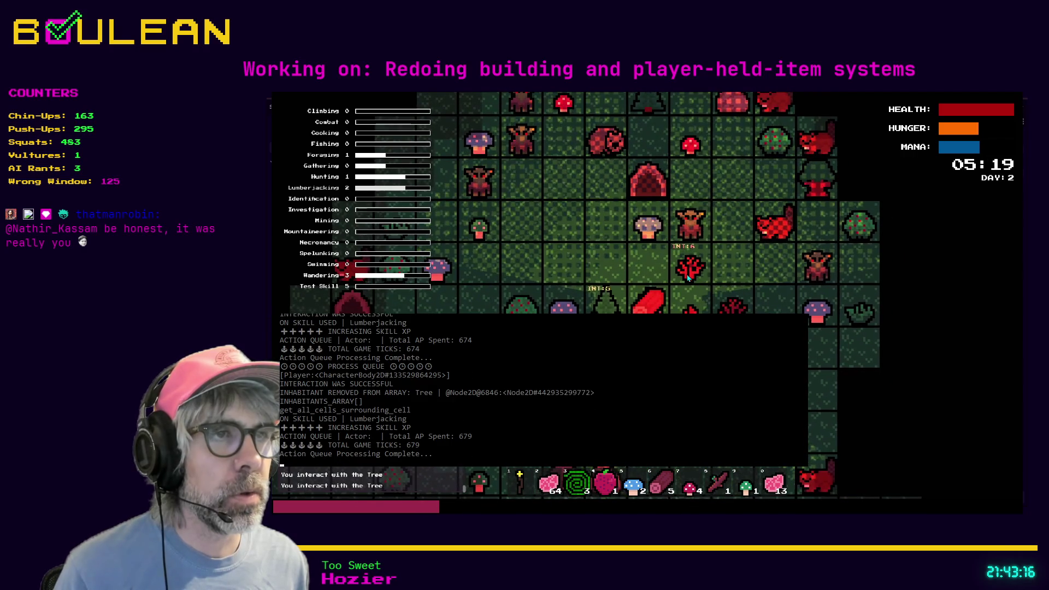
Walk back across the map and try placing a campfire and a chest from the crafting list.
key("w")
key("a")
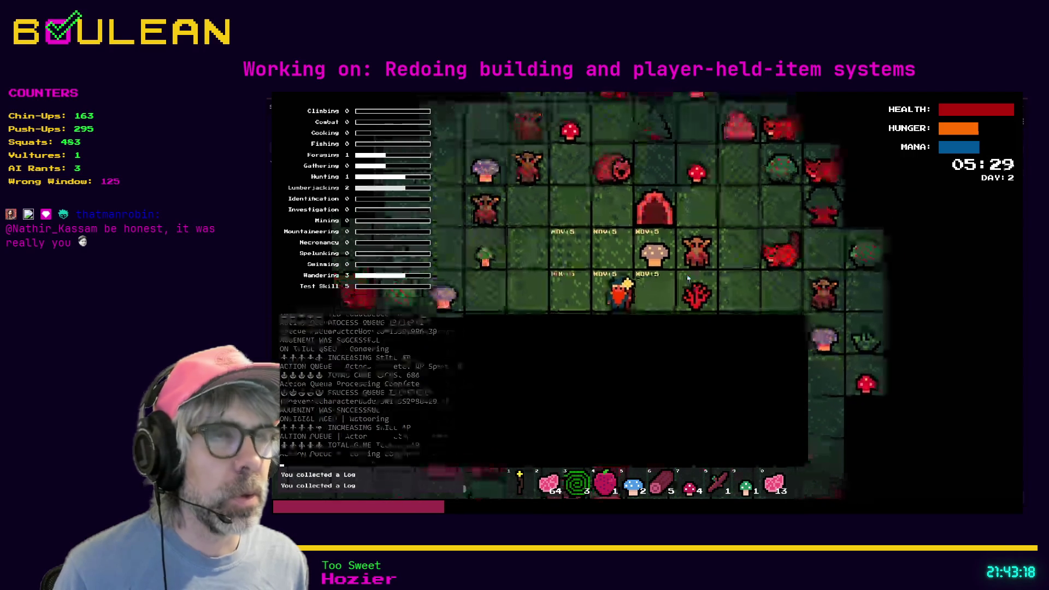
key("a")
key("w")
key("c")
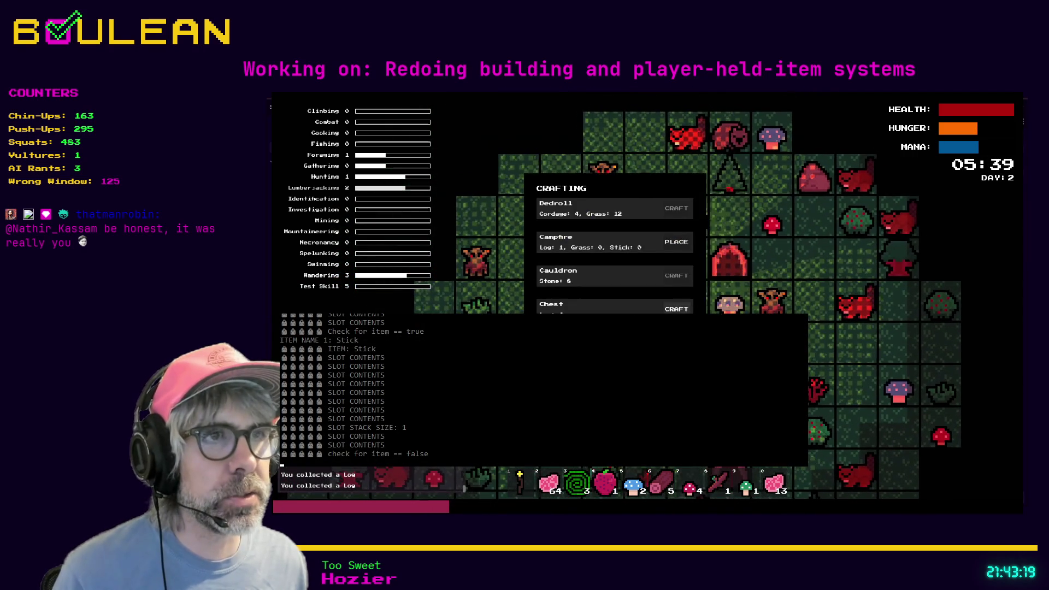
left_click(688, 278)
key("c")
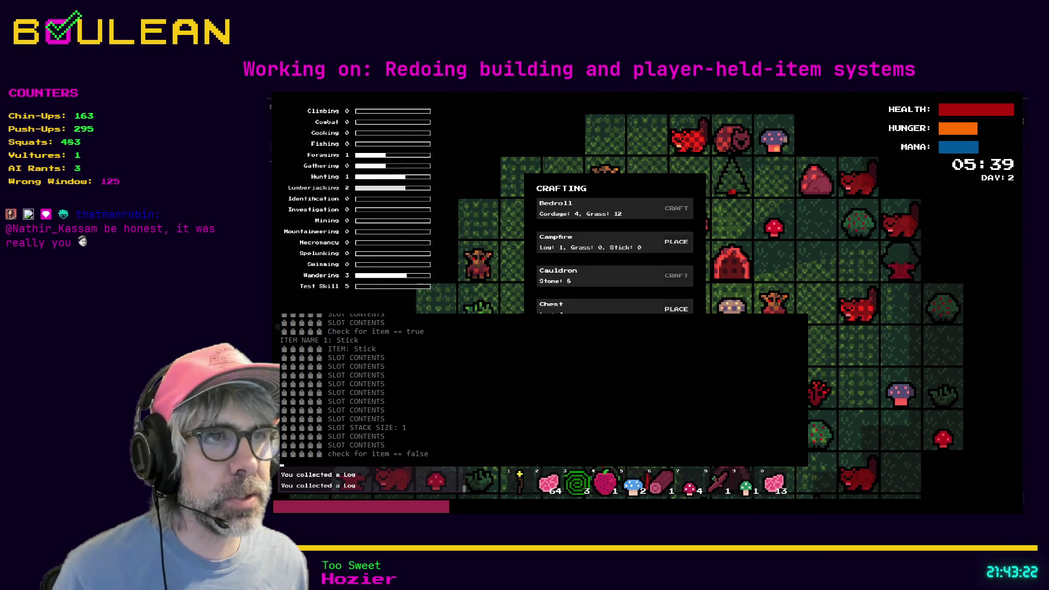
left_click(680, 310)
Move two tiles, craft a campfire beside the player, and gather a berry from the bush.
key("c")
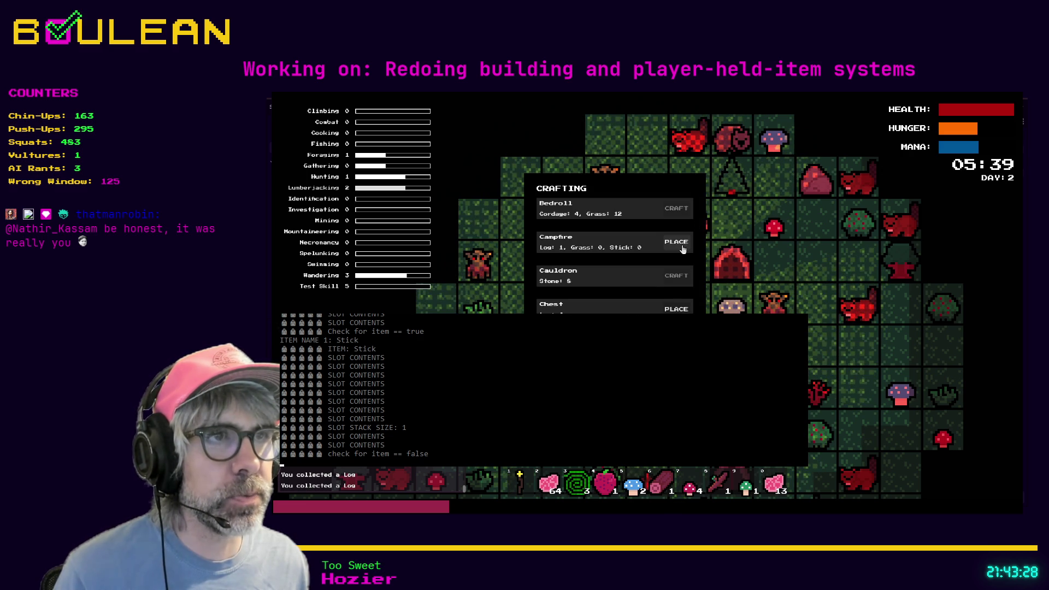
key("Down")
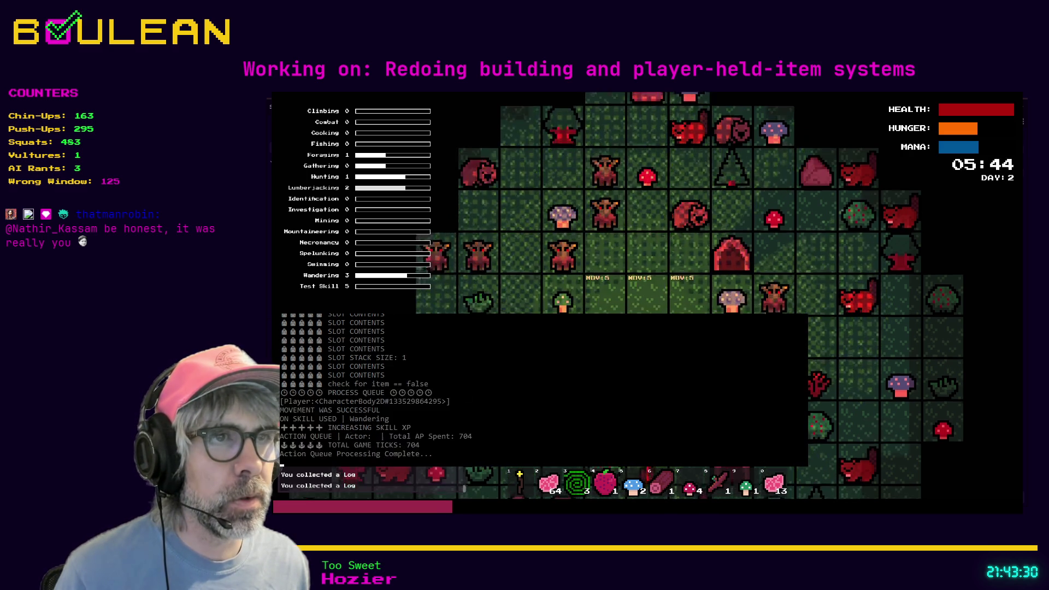
key("Down")
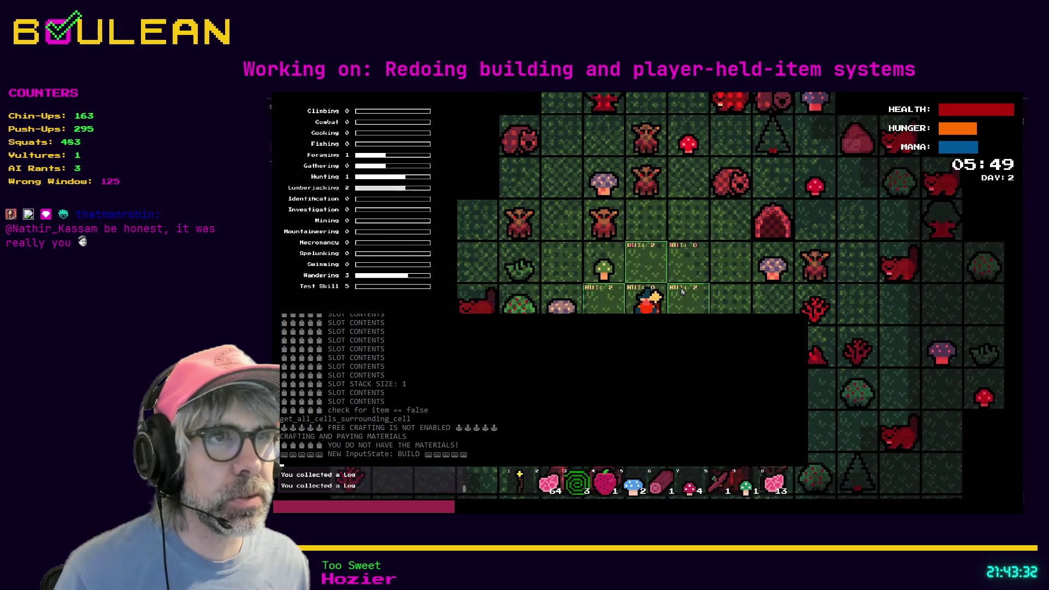
left_click(676, 241)
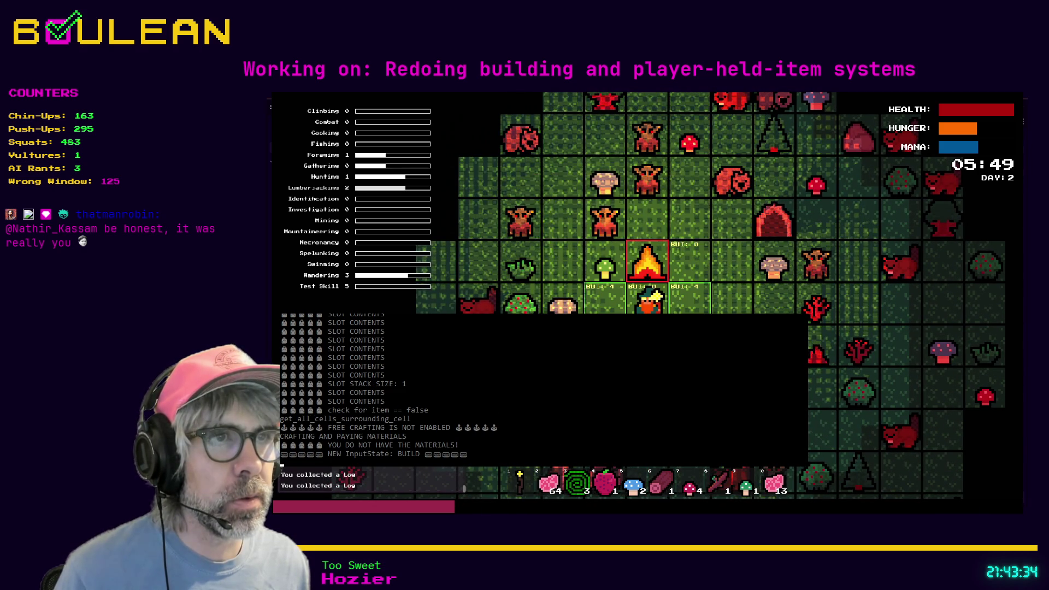
key("Down")
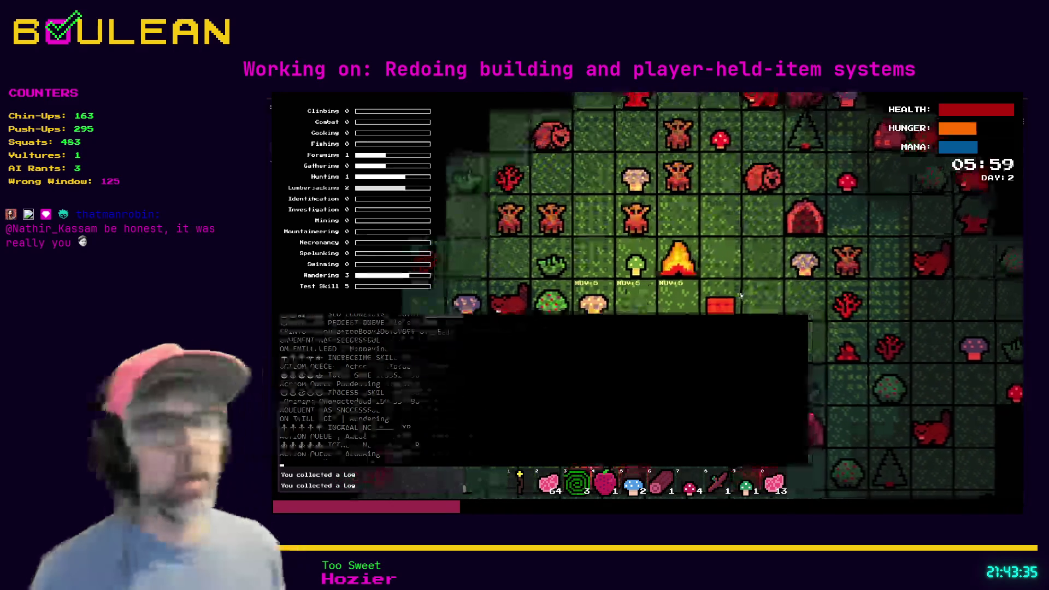
key("e")
key("Right")
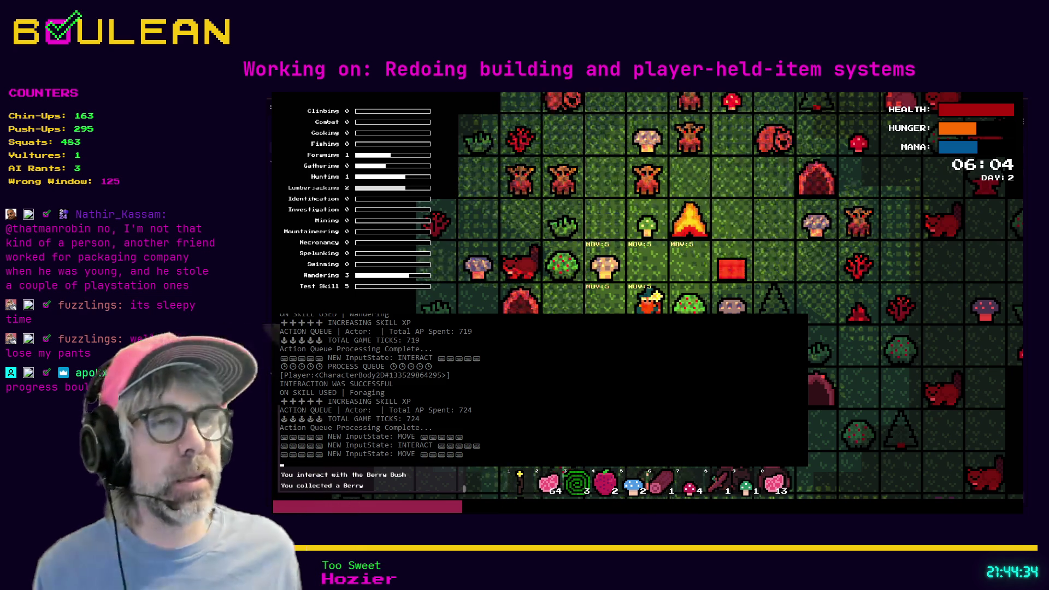
Build a Campfire on the tile above the player, then gather the nearby grass tuft.
key("Left")
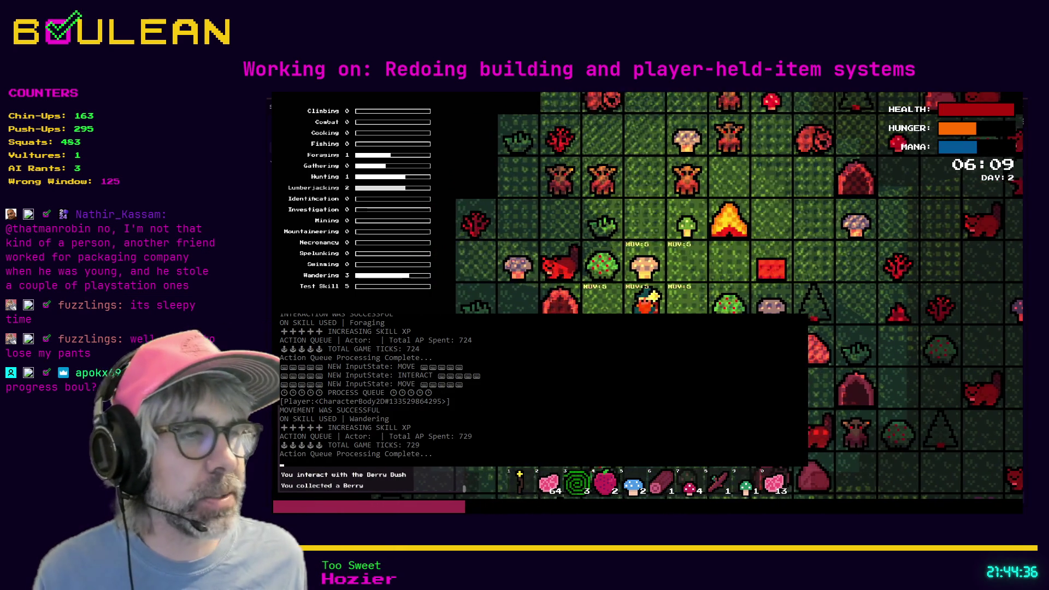
key("Down")
key("c")
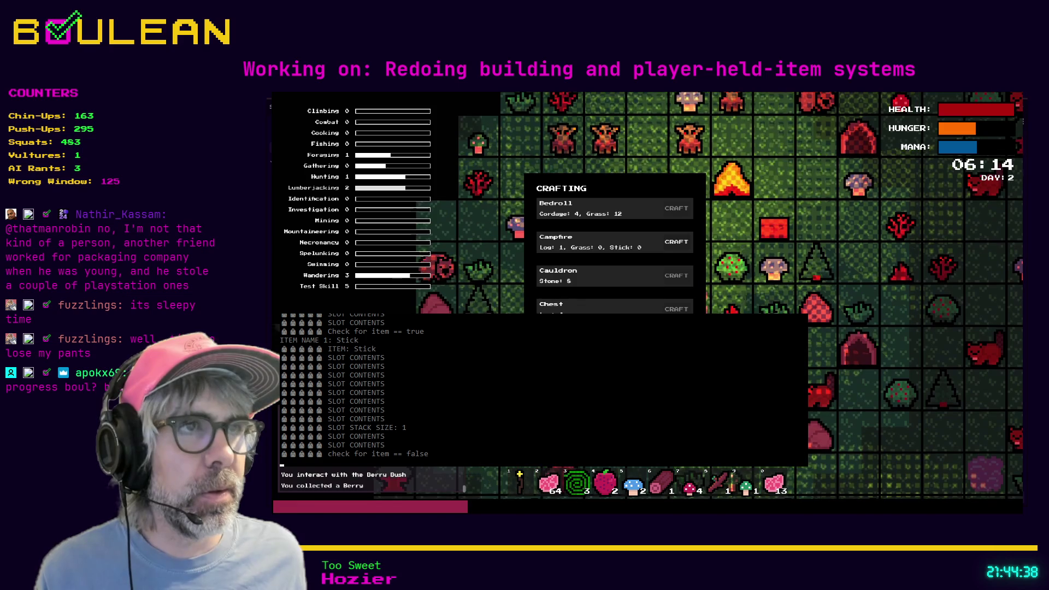
key("Down")
key("Return")
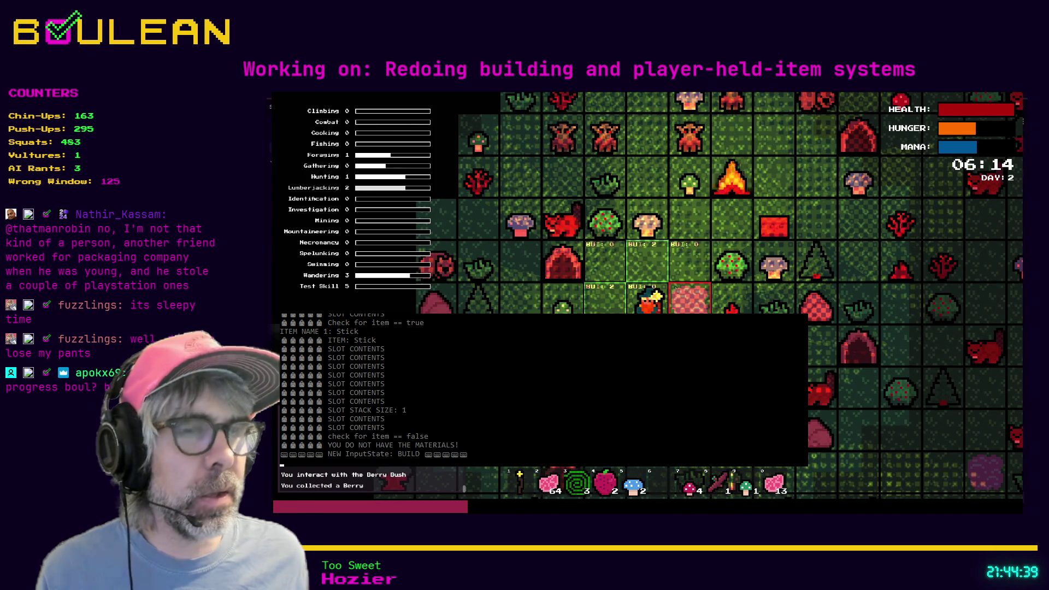
key("Up")
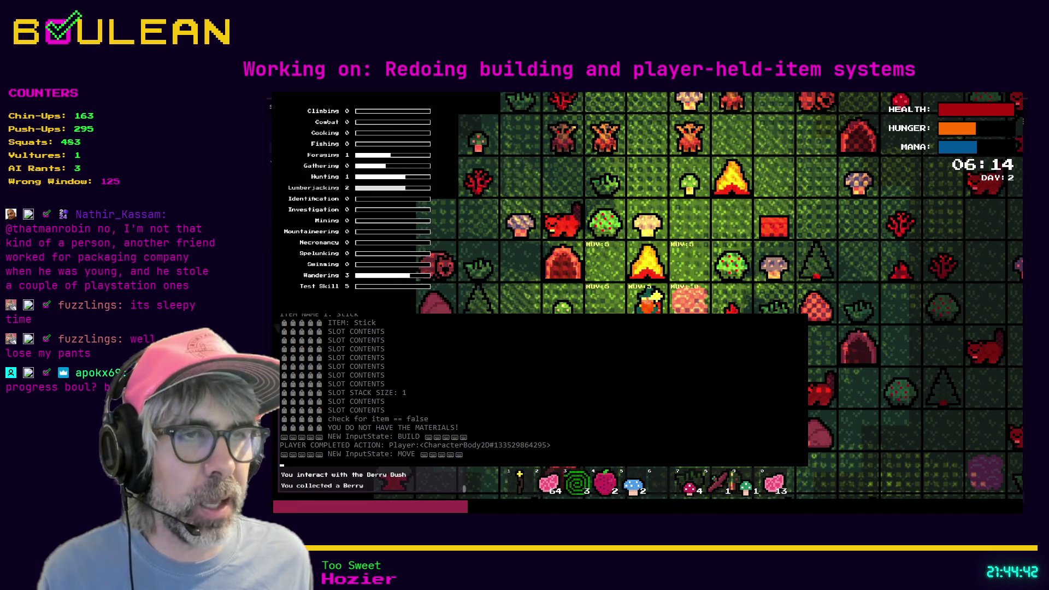
key("Left")
key("e")
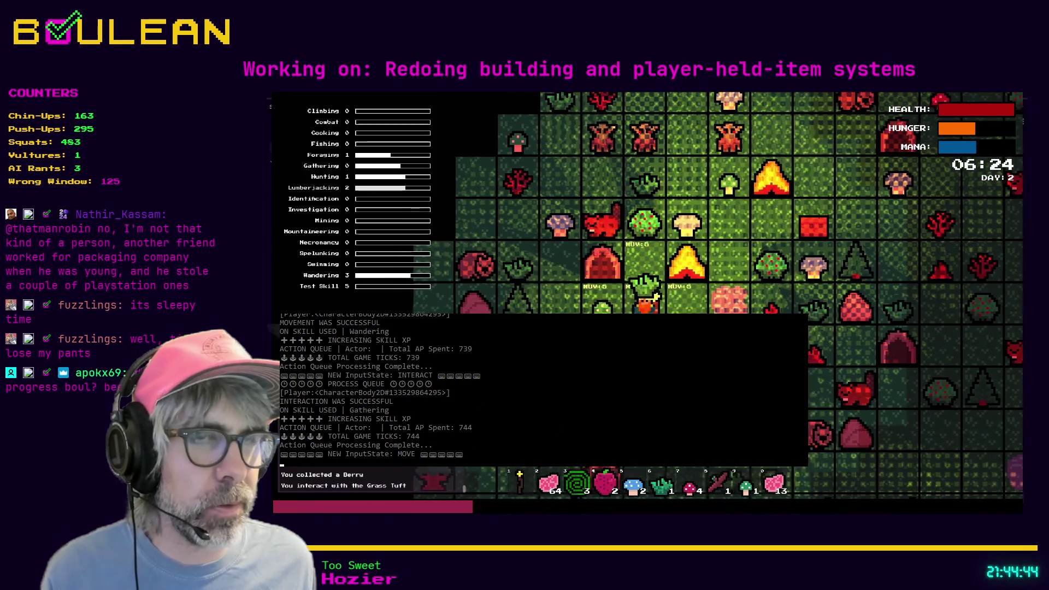
Forage berries from the bush, check the crafting list, and forage the Green Mushroom.
key("Down")
key("Down")
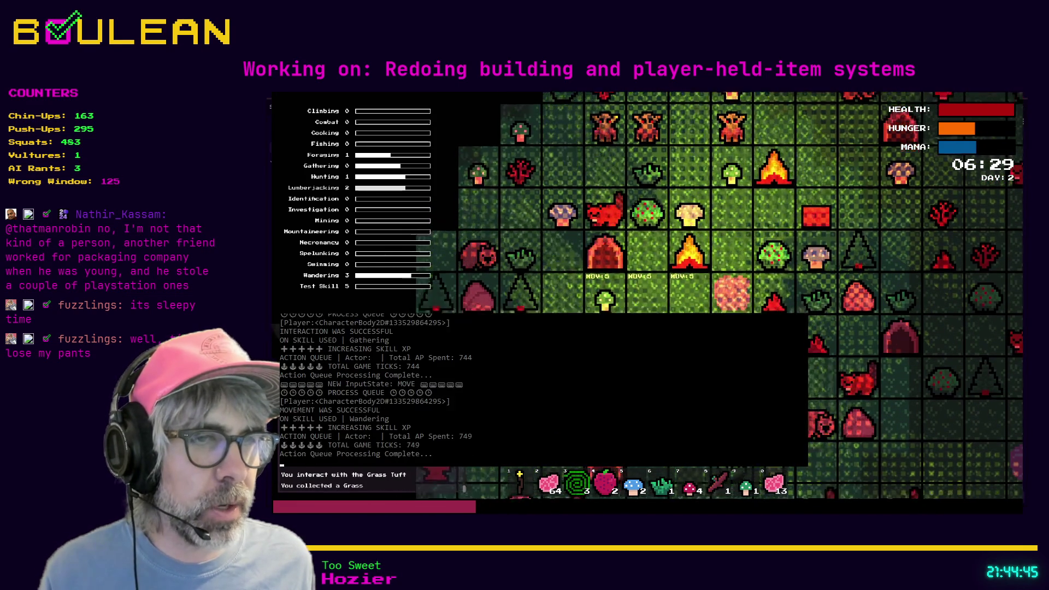
key("e")
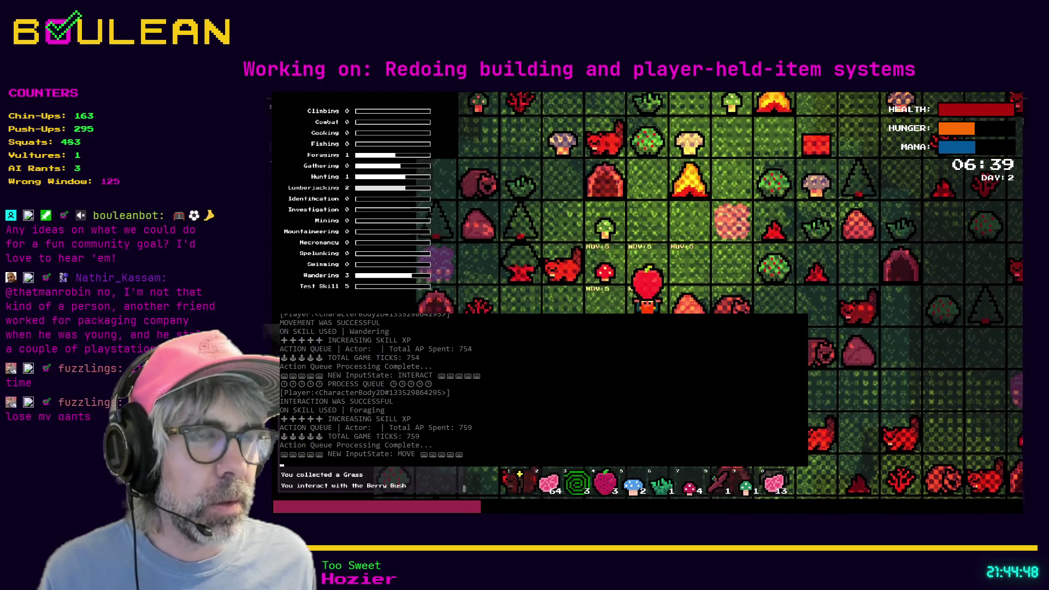
key("c")
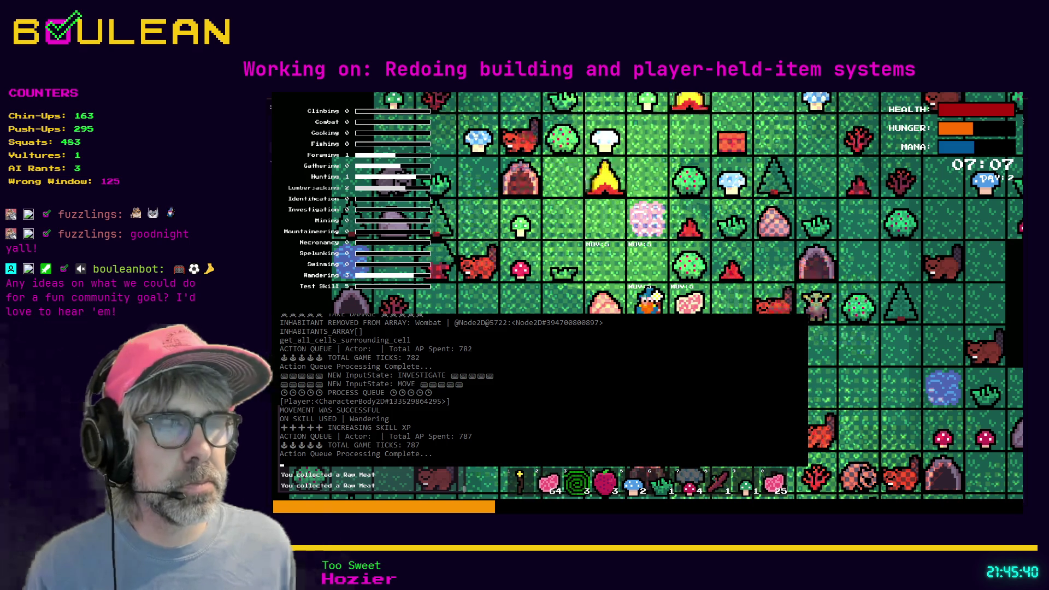
key("Right")
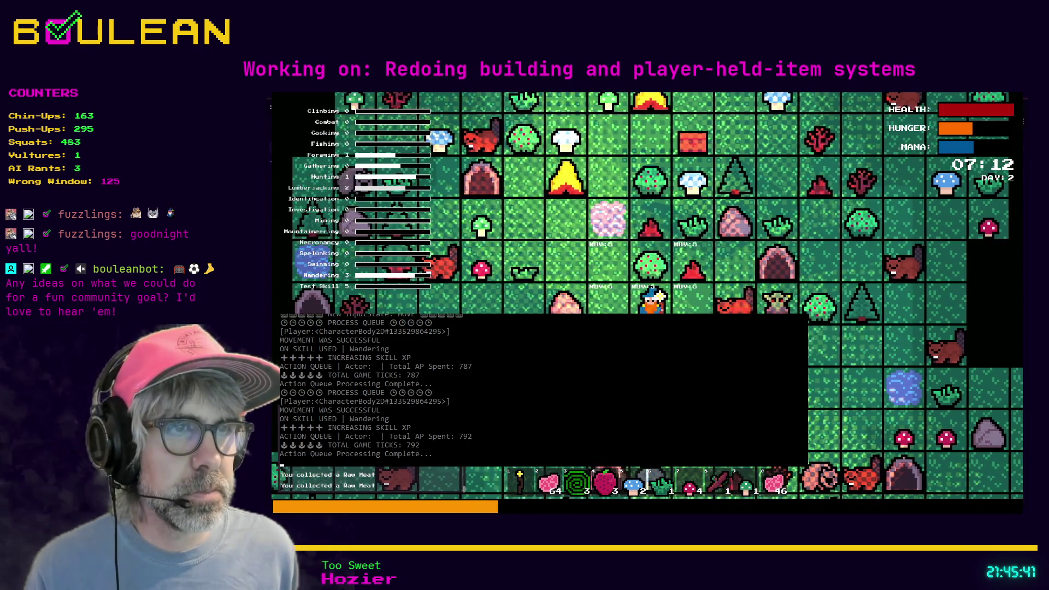
key("Down")
key("e")
key("e")
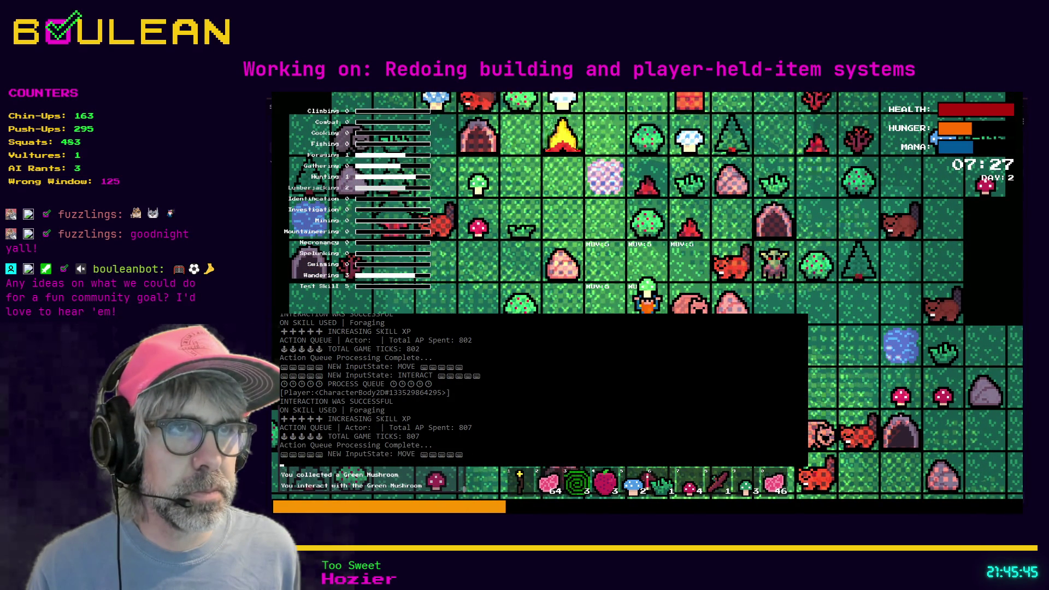
Gather a Grass Tuft and a Blue Mushroom, then stop the game with F8.
key("Down")
key("e")
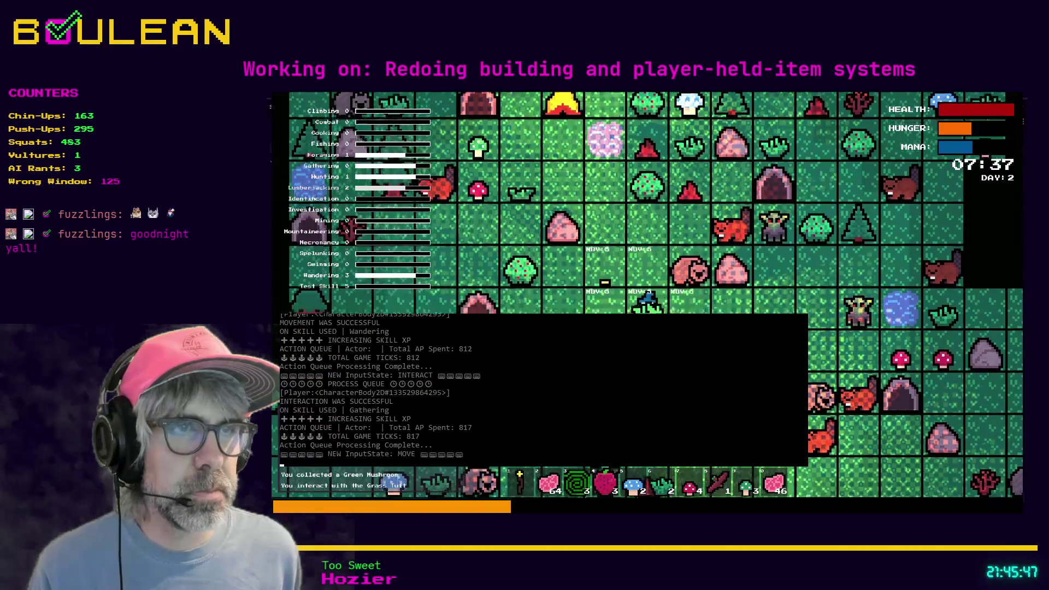
key("Down")
key("e")
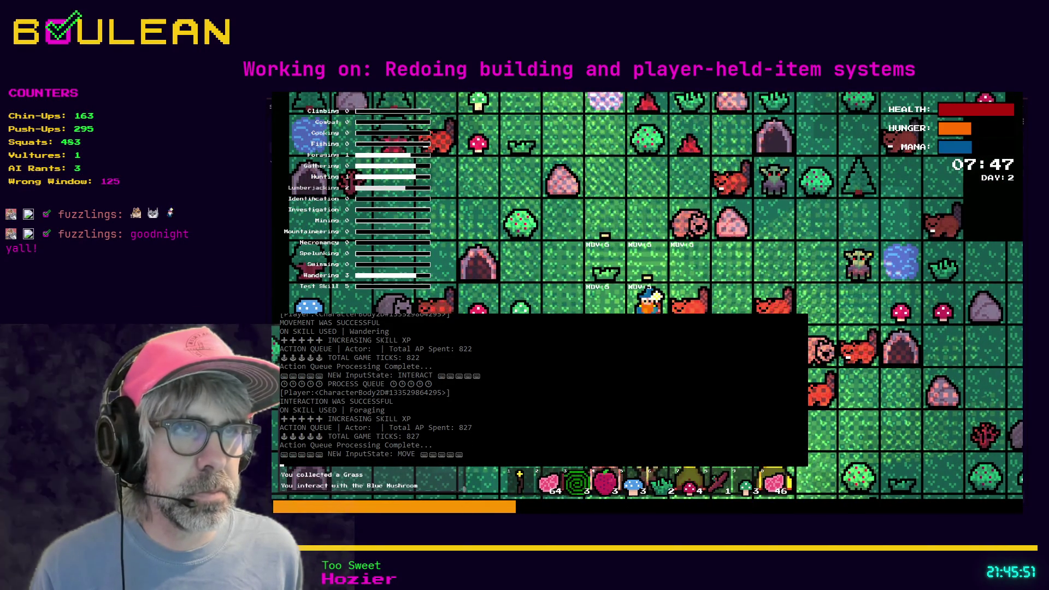
key("F8")
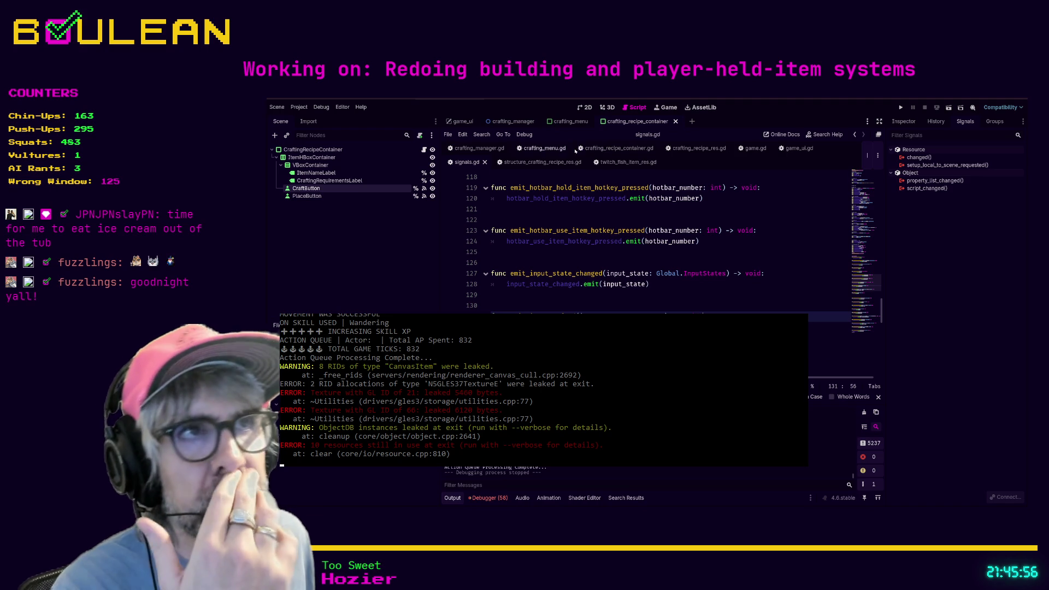
Open crafting_manager.gd and find the structure-recipe crafting code around lines 74–85.
left_click(478, 148)
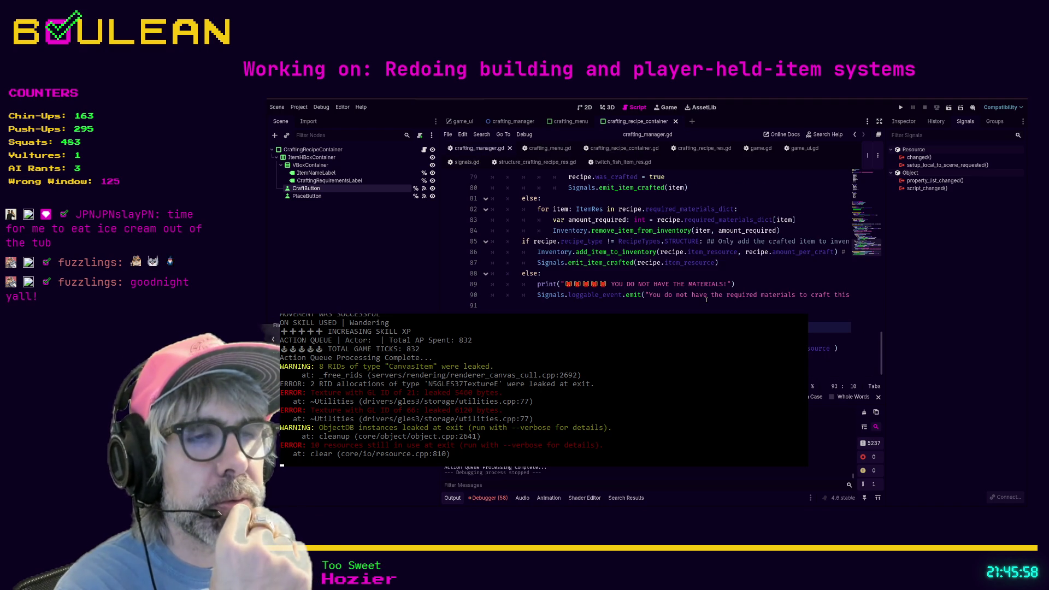
scroll(634, 303, "up", 3)
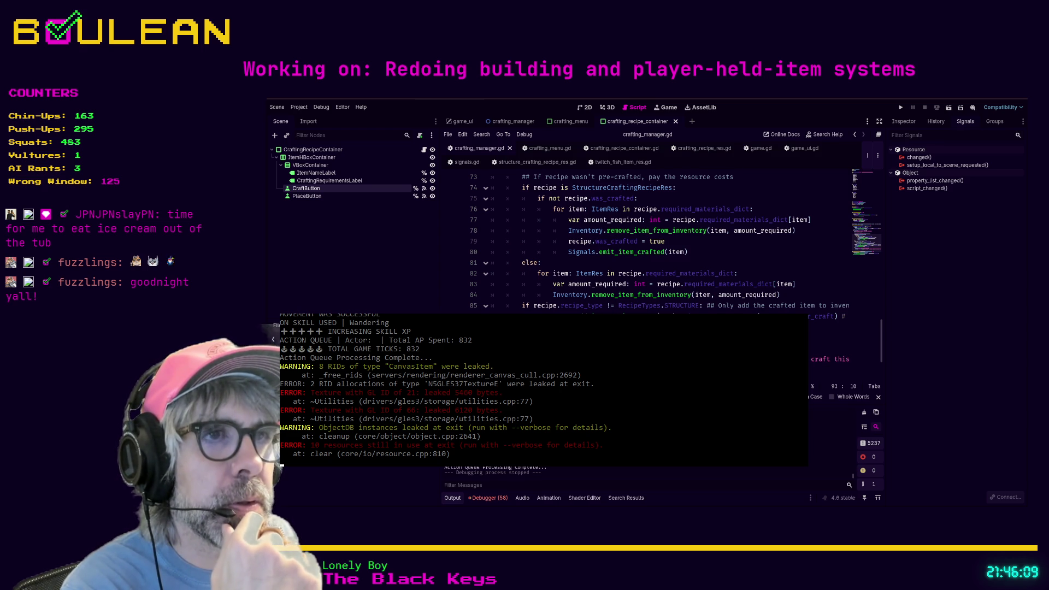
scroll(656, 241, "up", 1)
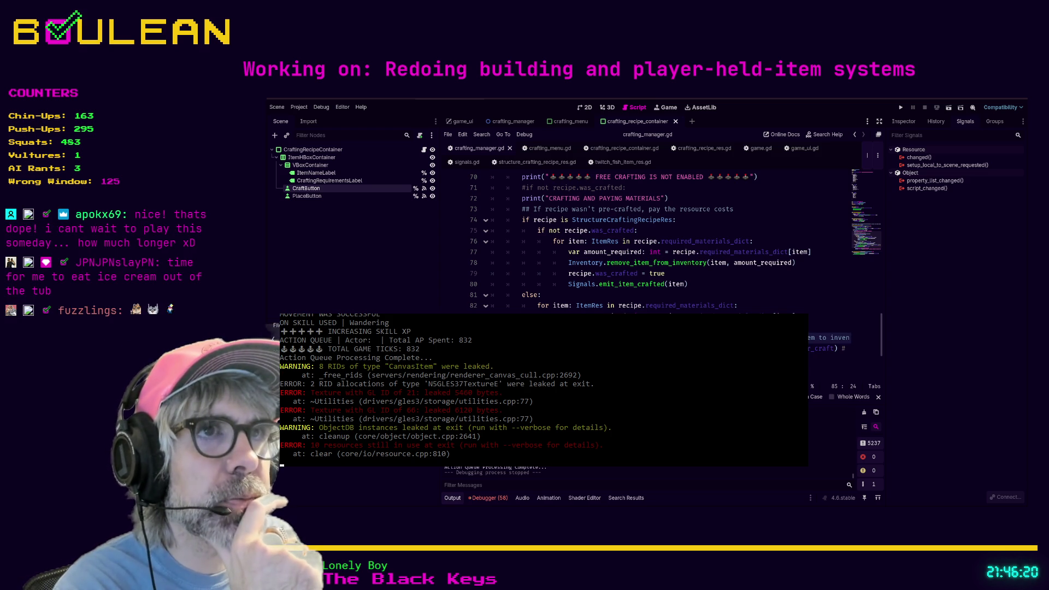
key("Return")
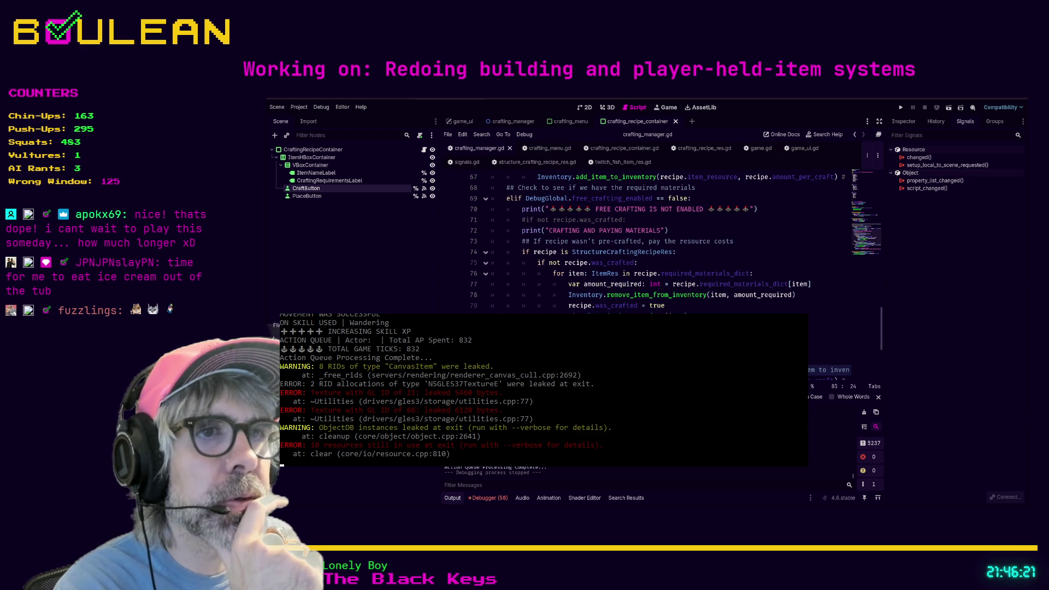
scroll(526, 304, "up", 1)
scroll(526, 305, "down", 1)
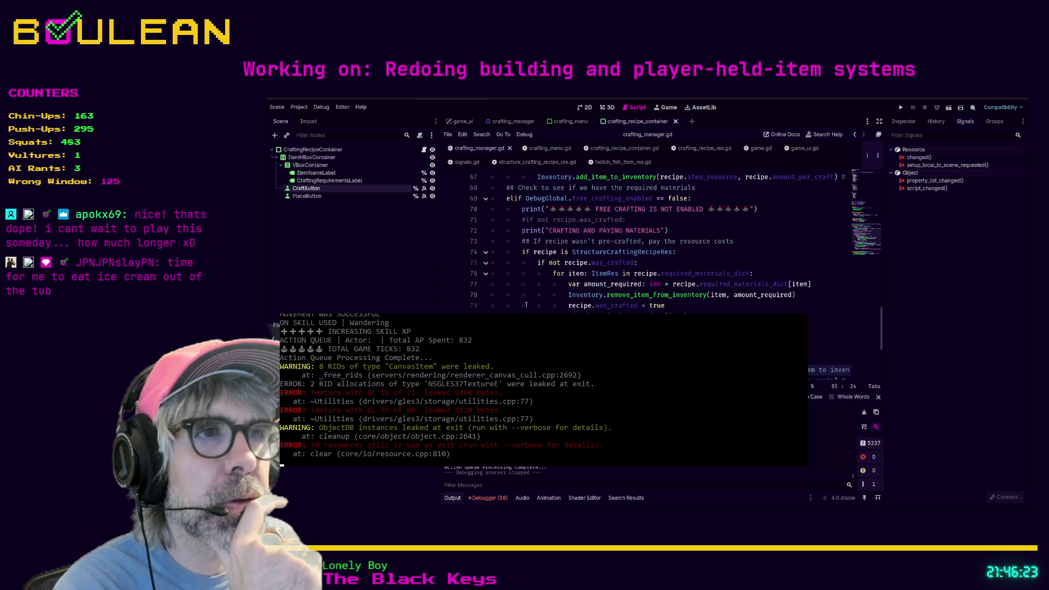
scroll(526, 305, "down", 1)
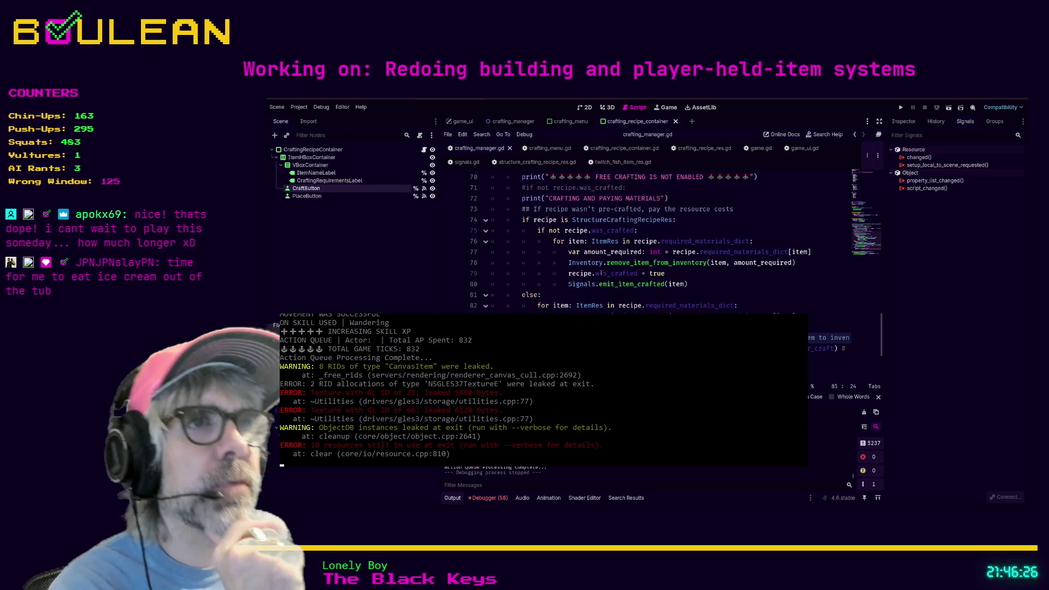
left_click_drag(661, 219, 639, 219)
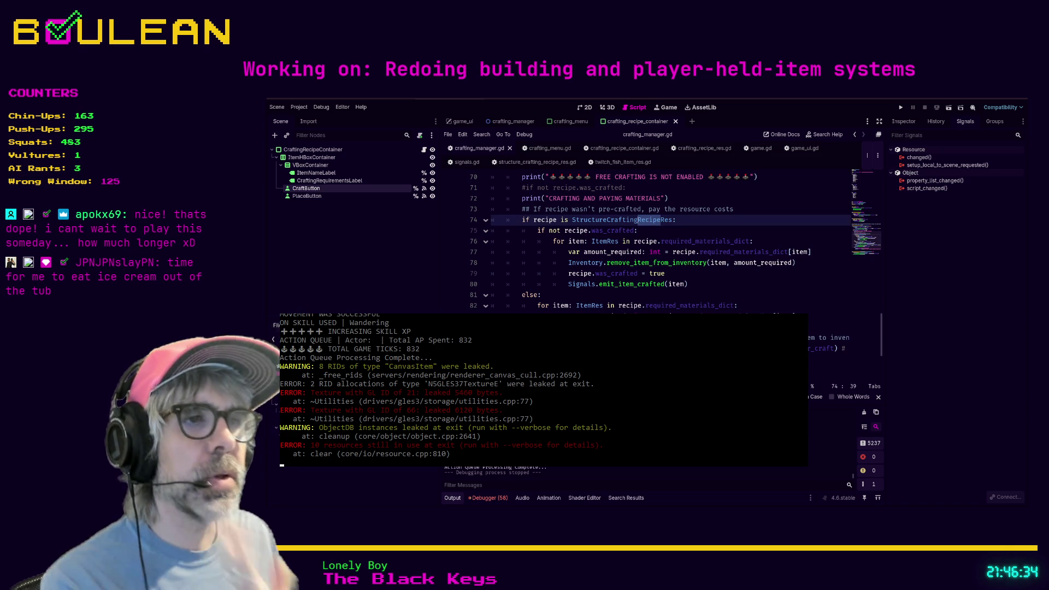
Move the add_item_to_inventory line up one line and split its trailing part onto a new line.
left_click(656, 348)
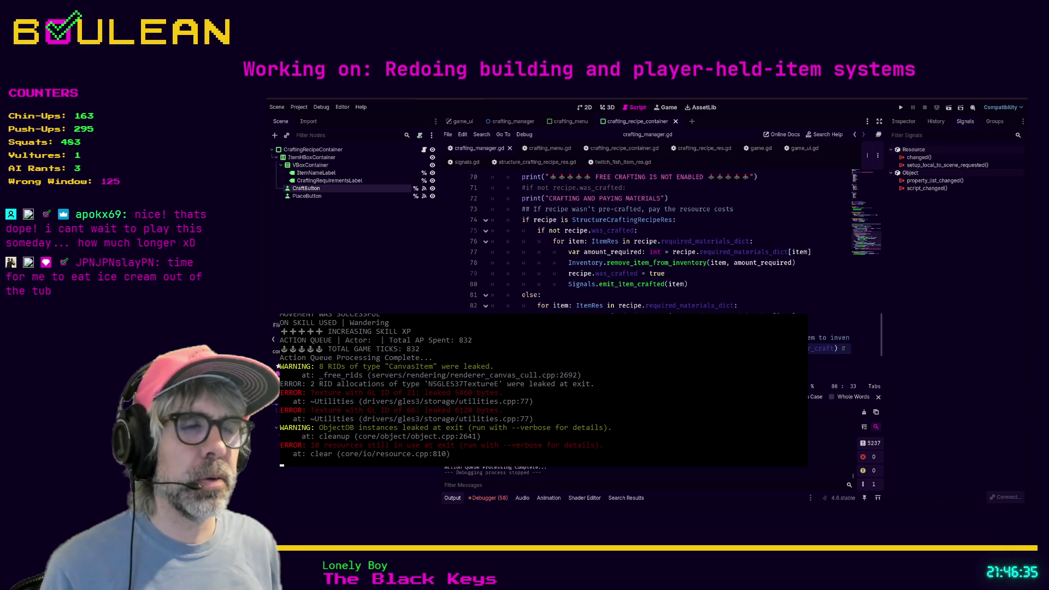
key("alt+Up")
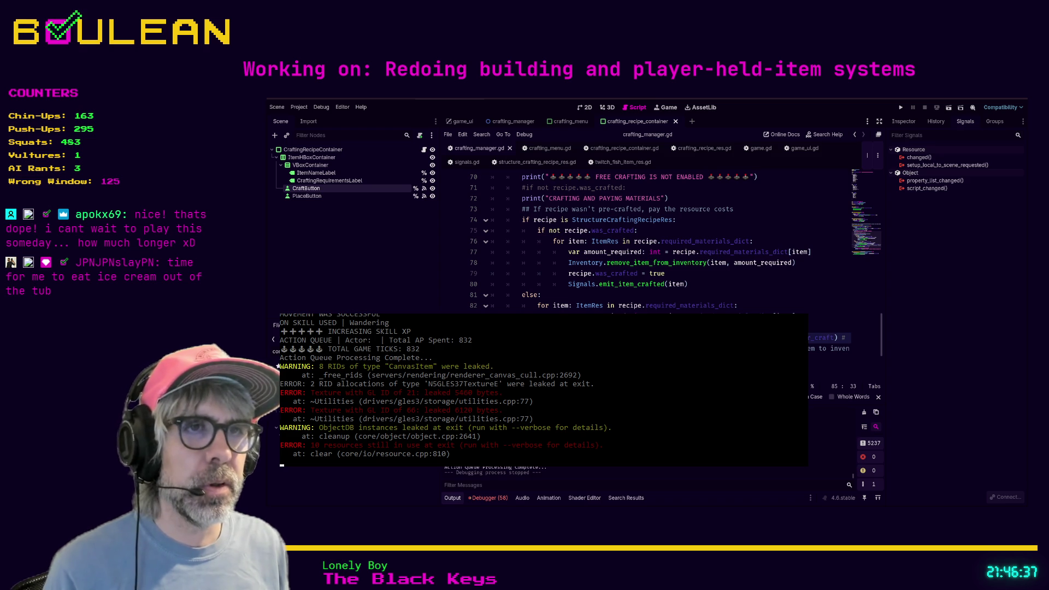
key("Return")
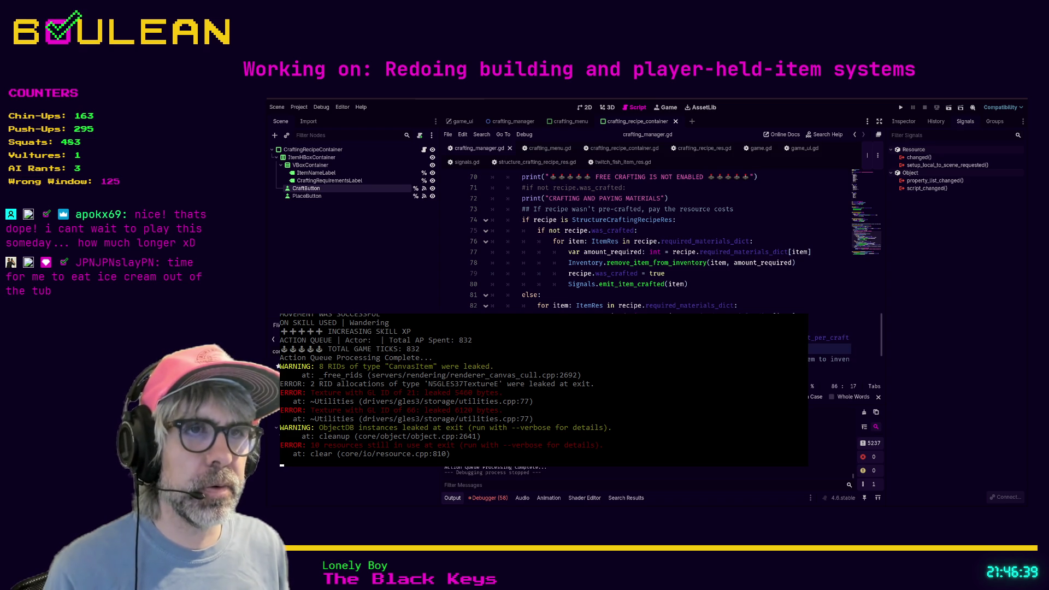
key("Down")
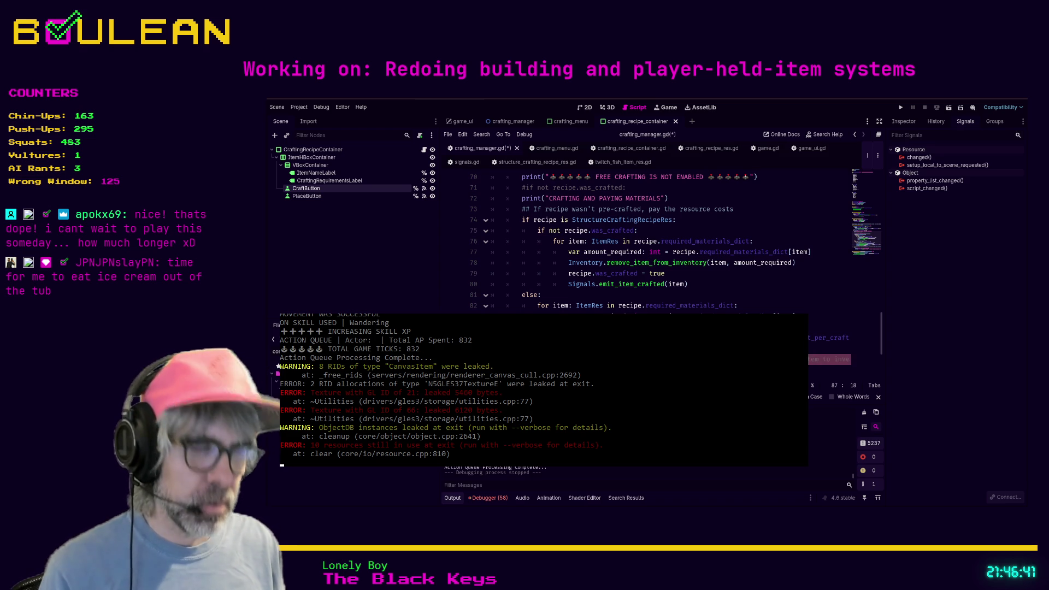
Move the Inventory.add_item_to_inventory line below the recipe_type check and save the script.
scroll(645, 241, "down", 1)
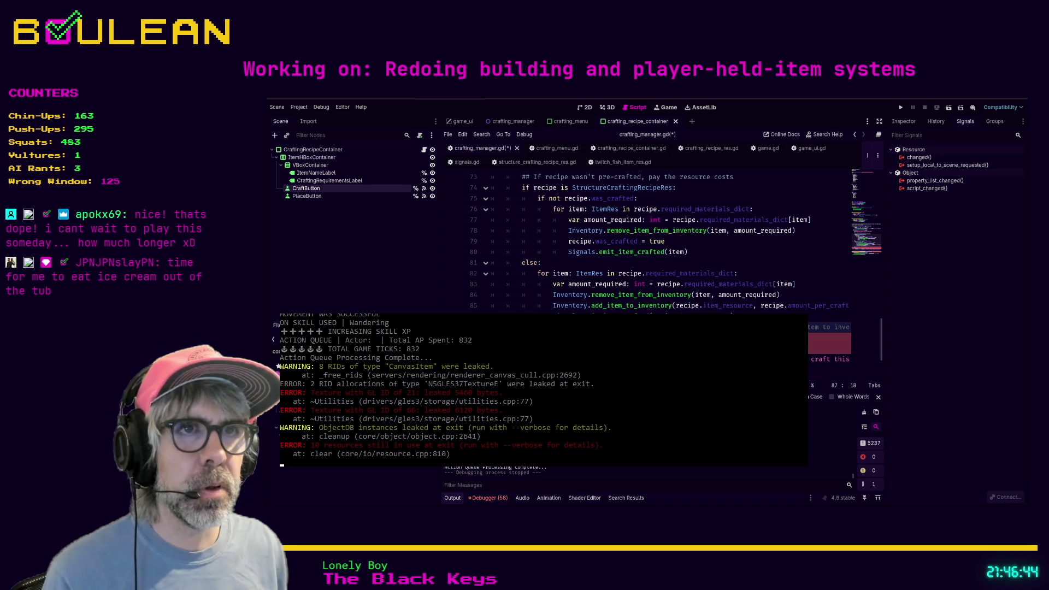
scroll(537, 309, "down", 1)
left_click(529, 307)
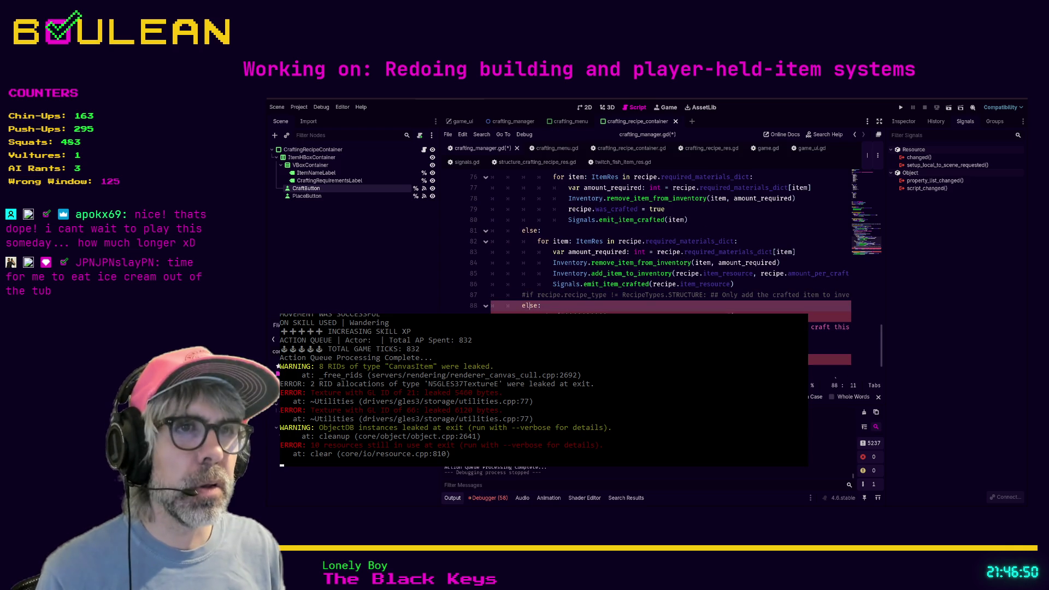
scroll(656, 241, "up", 1)
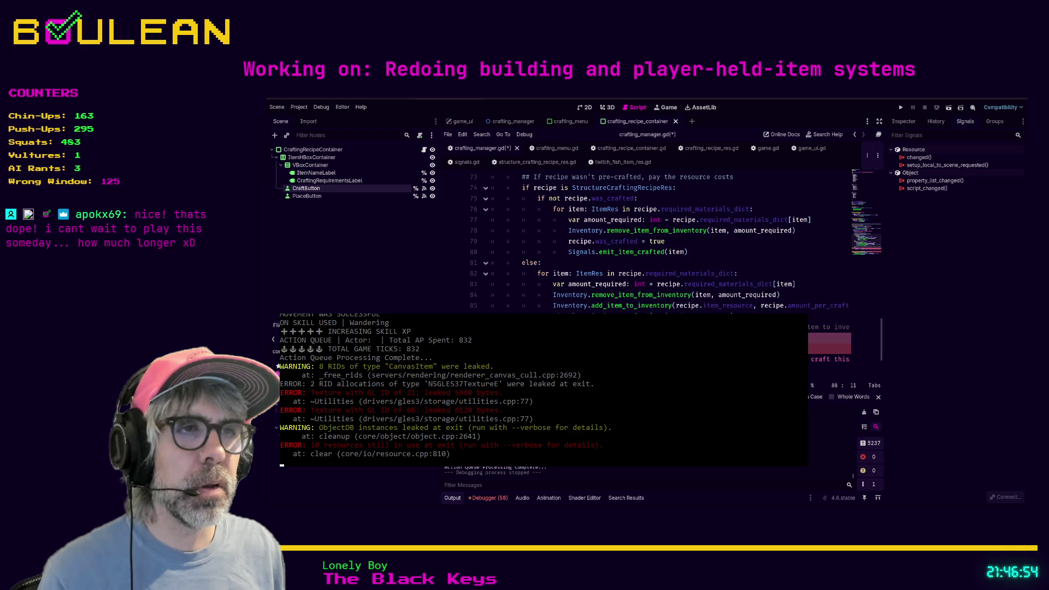
left_click(609, 327)
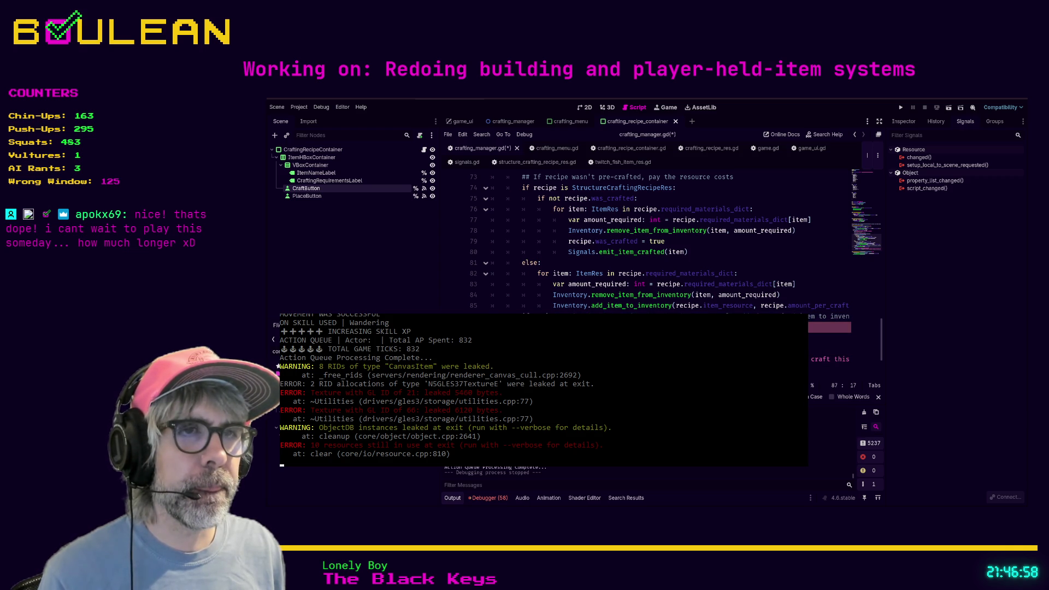
left_click(537, 306)
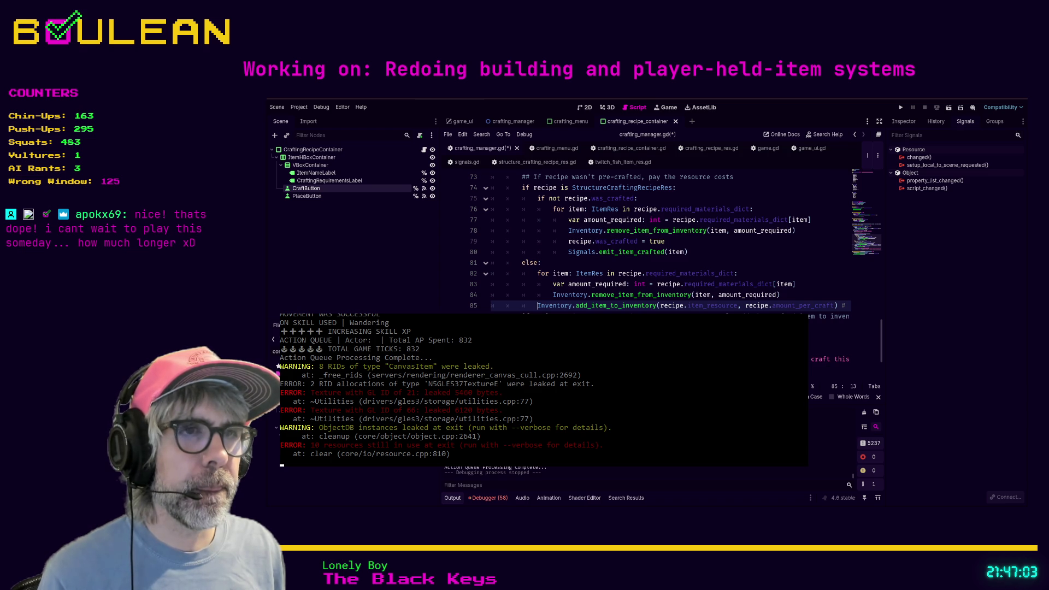
key("alt+Down")
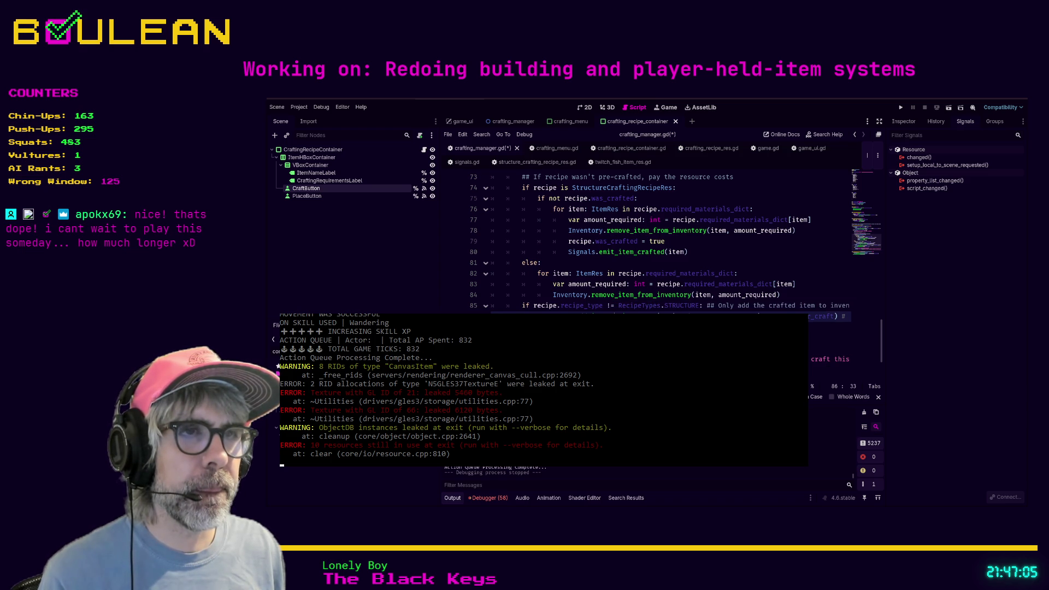
key("ctrl+s")
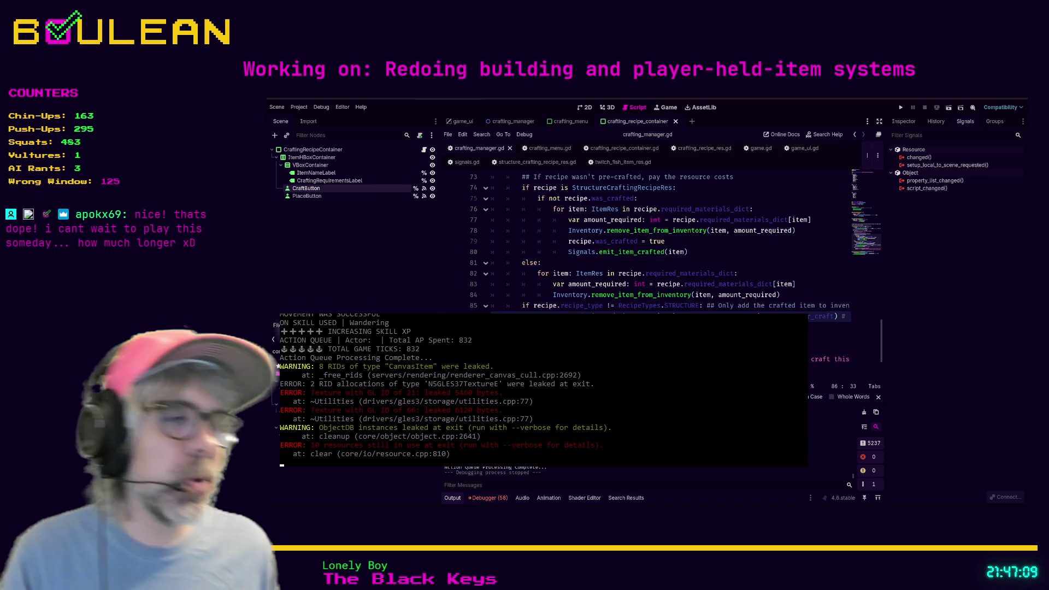
Put the add-item line back above the recipe_type check, save, and run the game.
key("Down")
key("Down")
key("Down")
key("End")
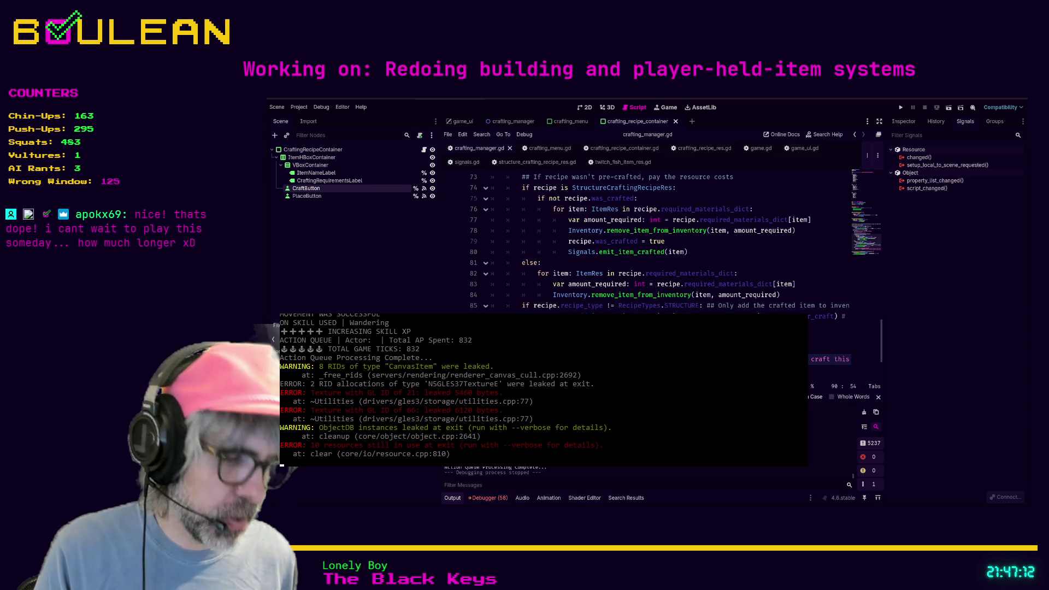
key("alt+Up")
key("alt+Up")
key("alt+Up")
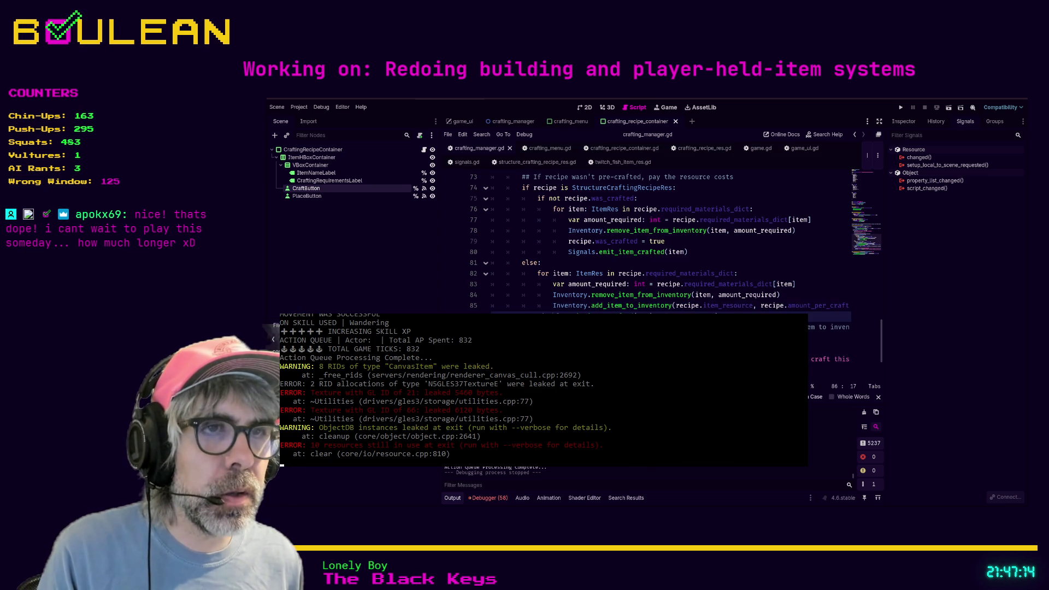
key("Down")
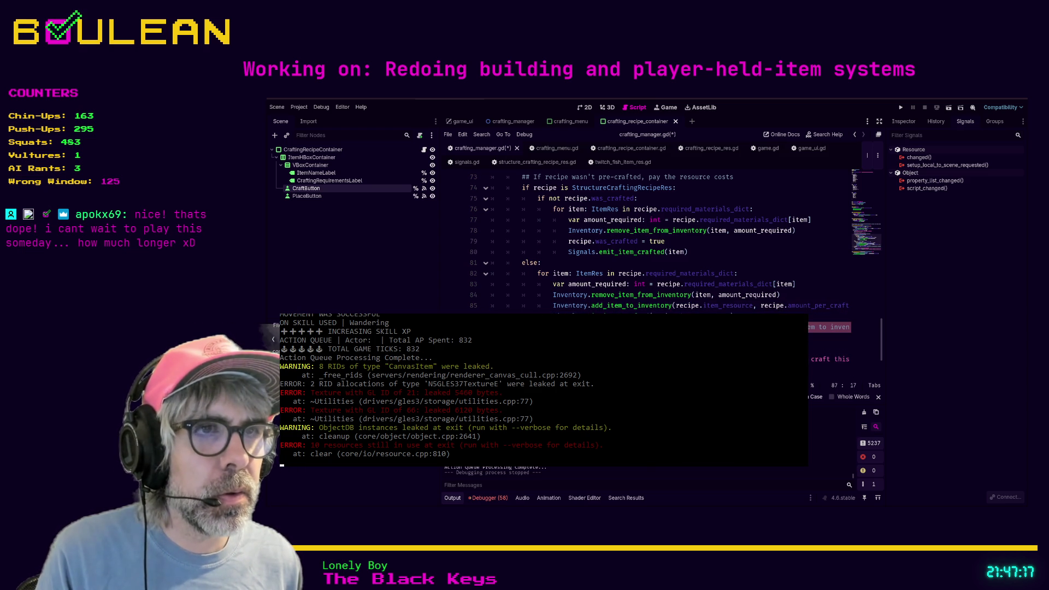
key("Up")
key("Down")
key("Down")
key("Down")
key("Down")
key("Up")
key("Up")
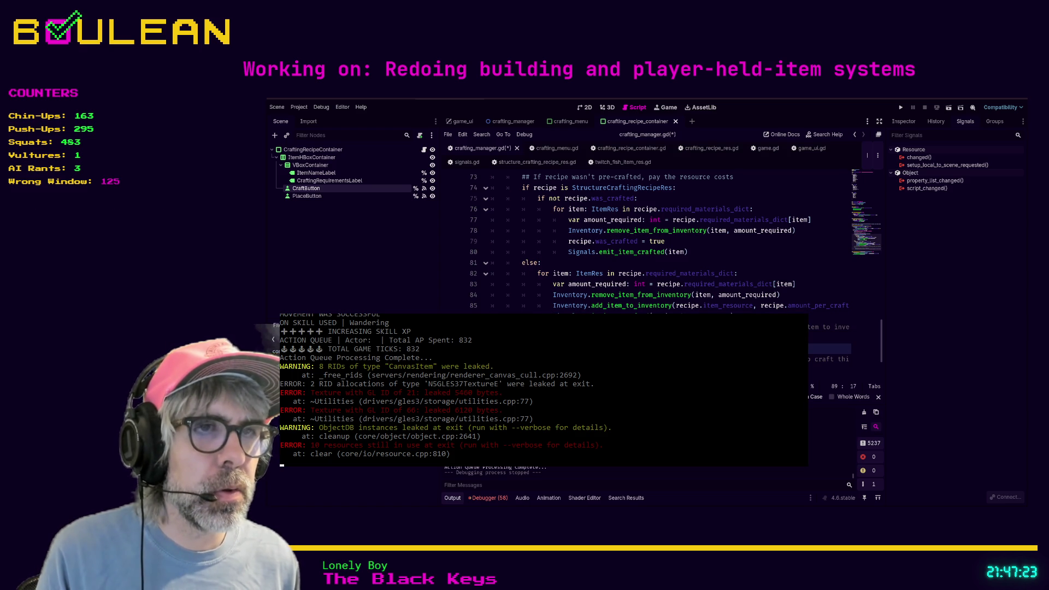
key("ctrl+s")
key("F5")
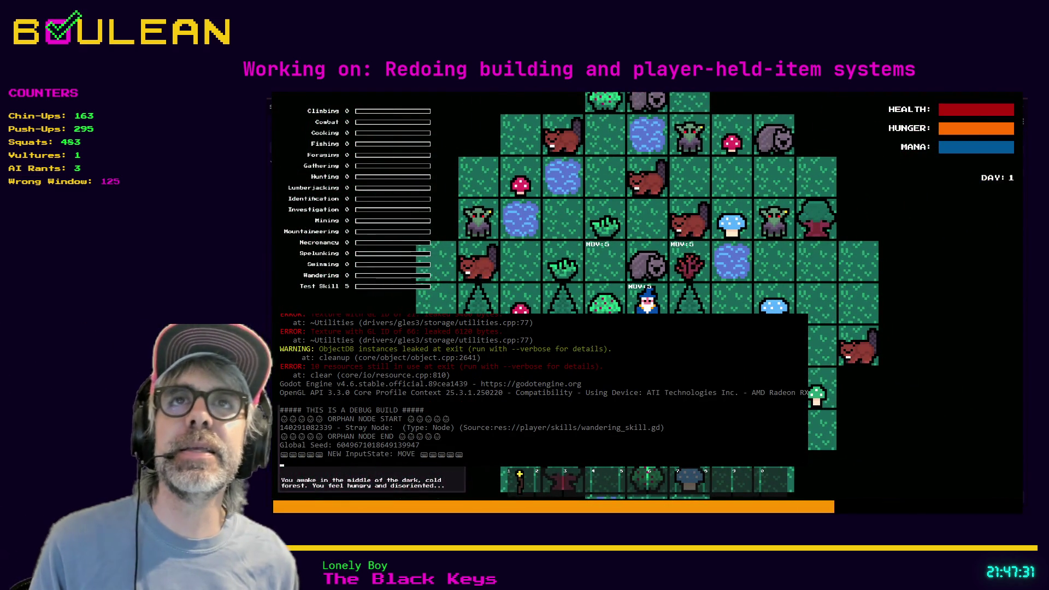
Chop the tree next to the player repeatedly until it yields a Log.
key("Tab")
key("Tab")
key("Tab")
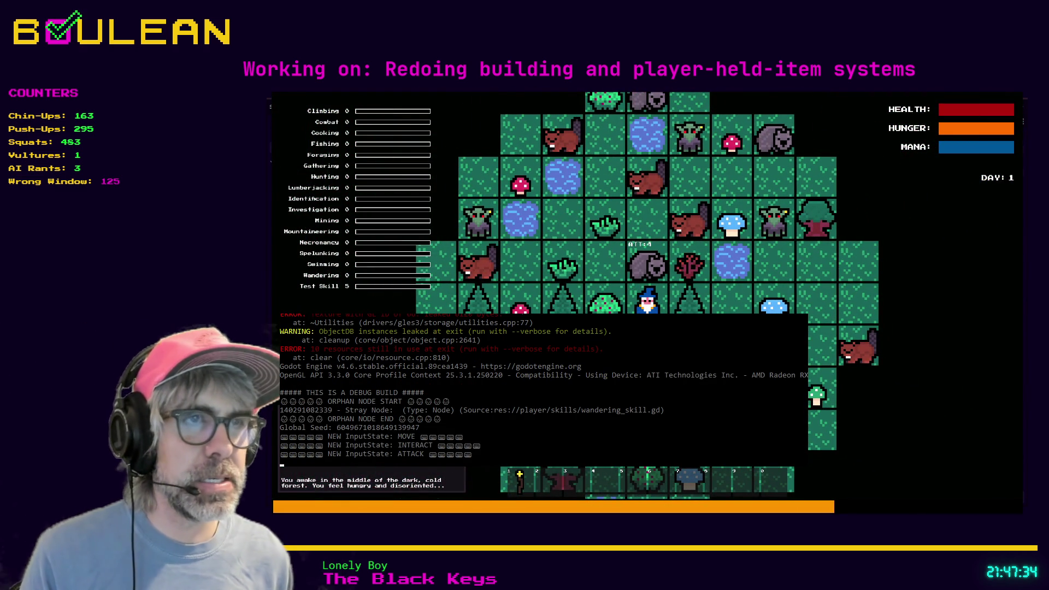
key("Right")
key("Tab")
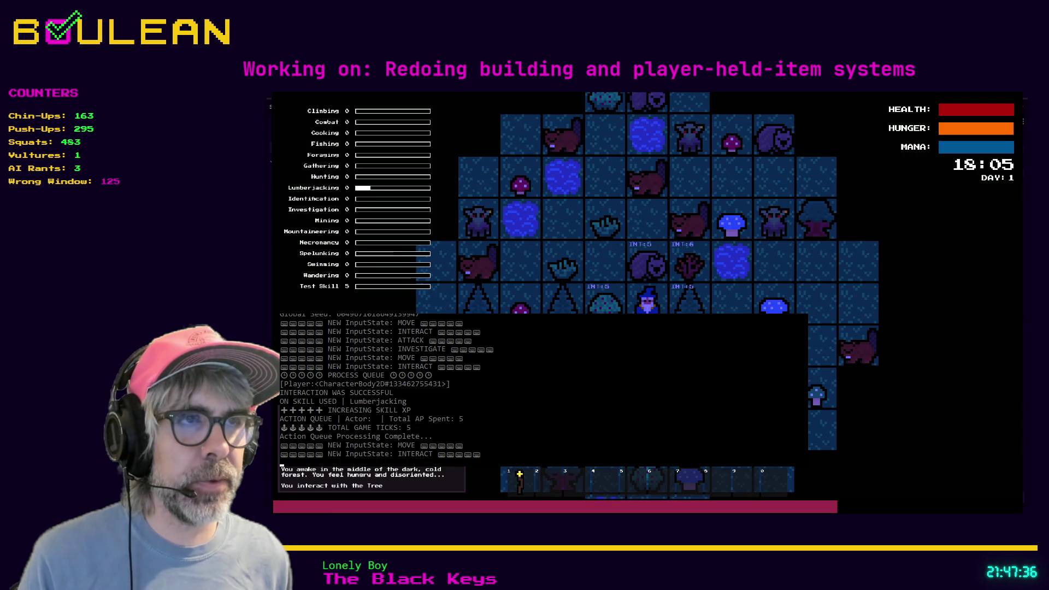
key("Right")
key("Tab")
key("Right")
Attack the beaver twice, then pick a Berry from the bush.
key("Tab")
key("Tab")
key("Right")
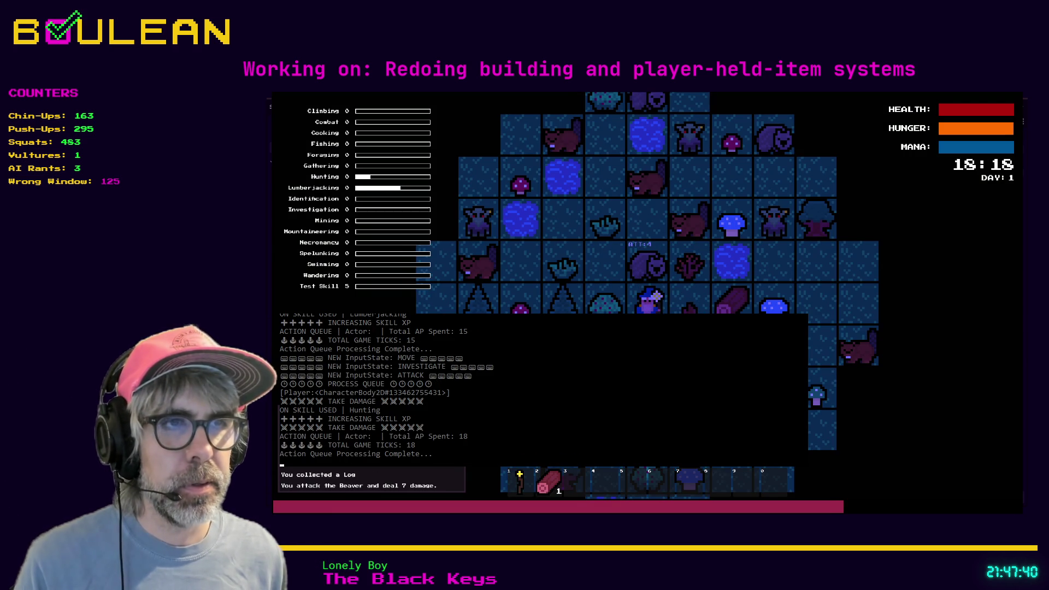
key("Right")
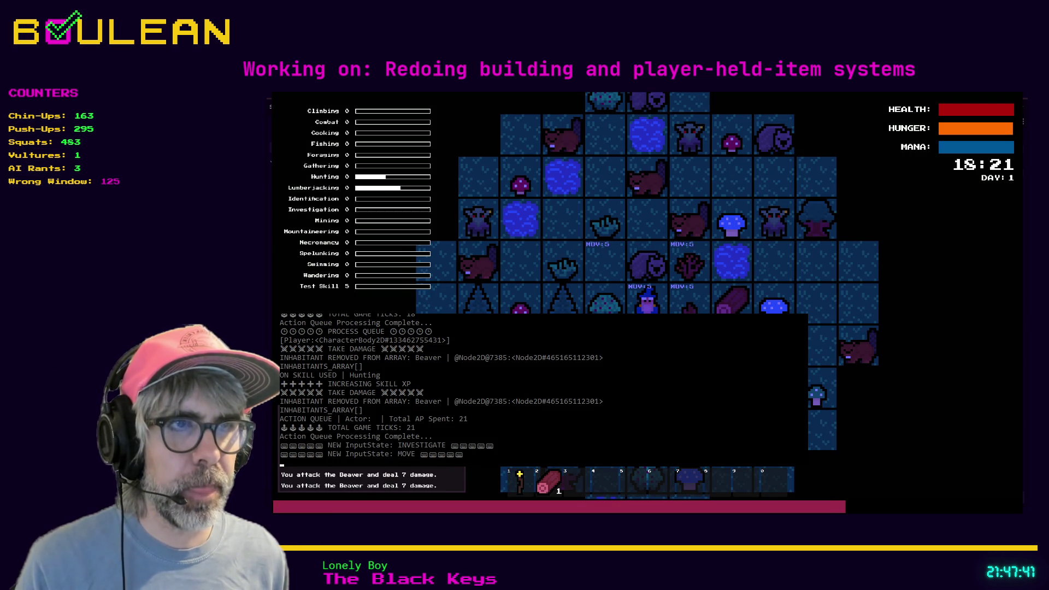
key("Tab")
key("Tab")
key("Tab")
key("Down")
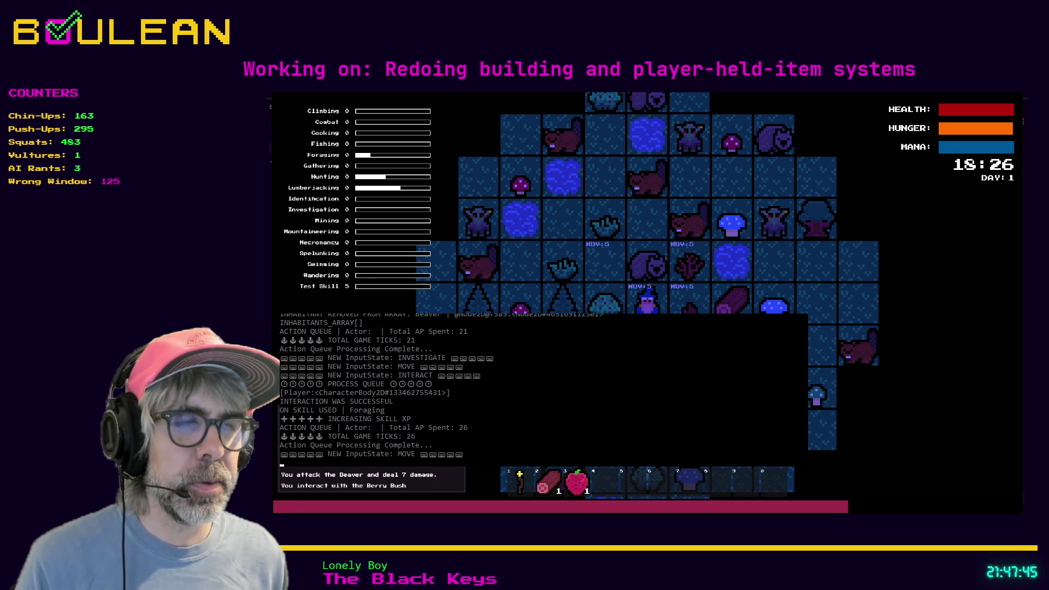
key("Down")
Craft a Campfire from the log and place it on a map tile.
key("c")
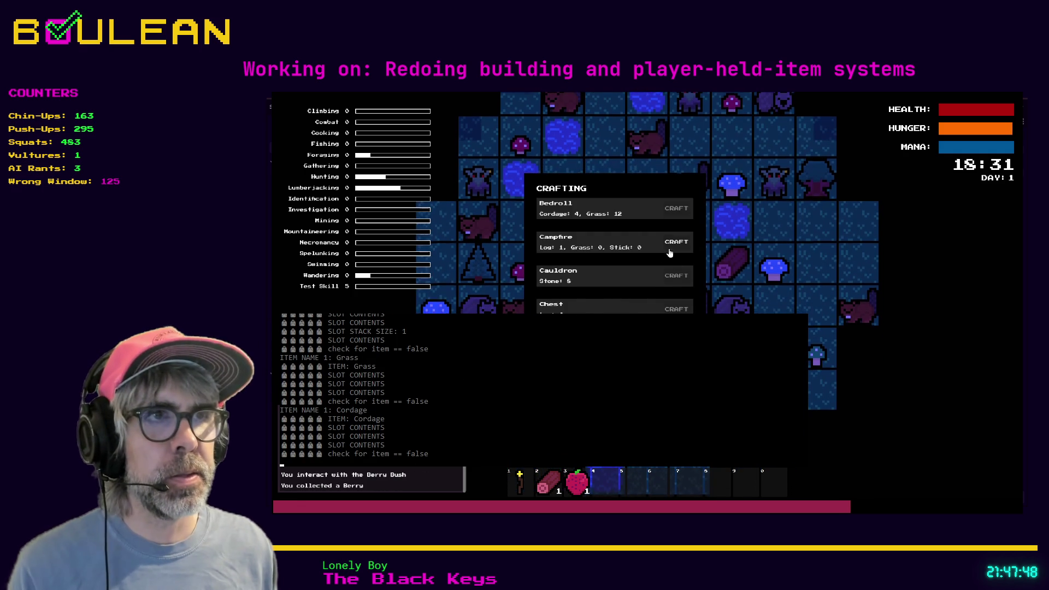
key("Return")
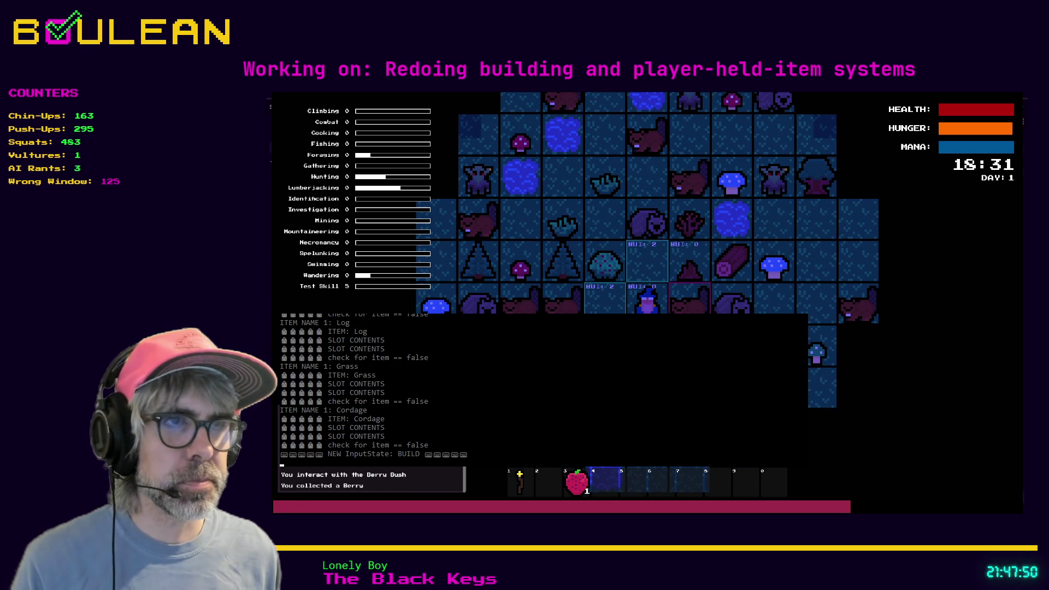
key("Escape")
key("c")
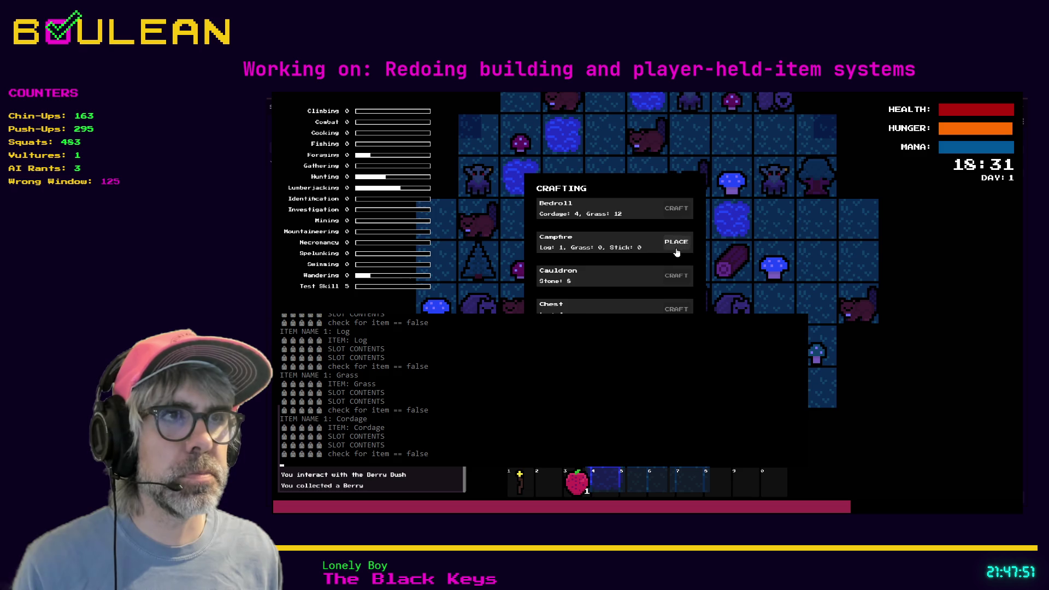
left_click(677, 252)
left_click(678, 255)
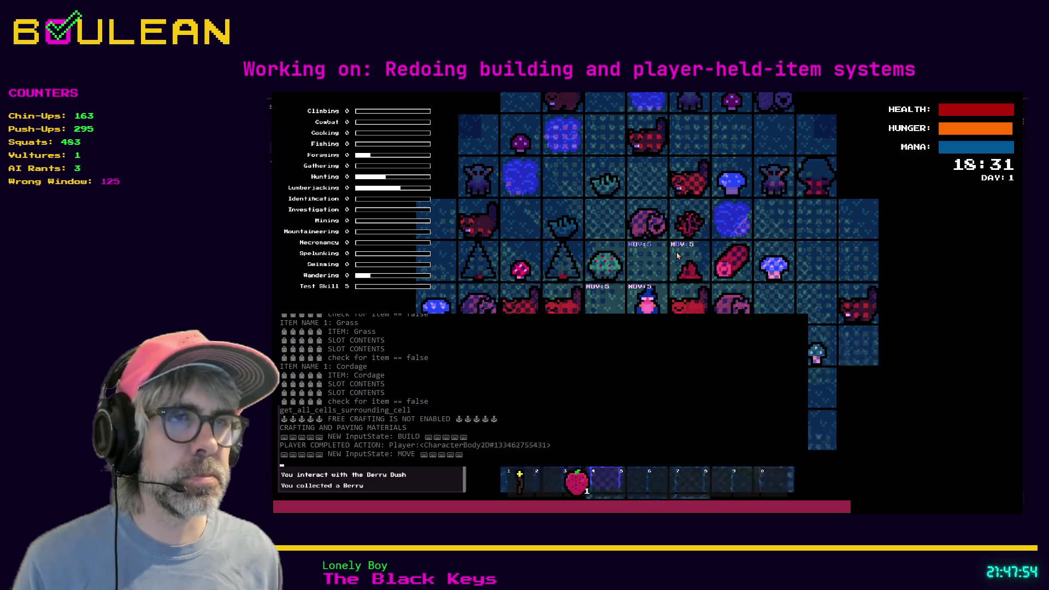
Attack the wombat until it dies for its meat.
key("c")
key("Escape")
key("a")
key("d")
left_click(644, 278)
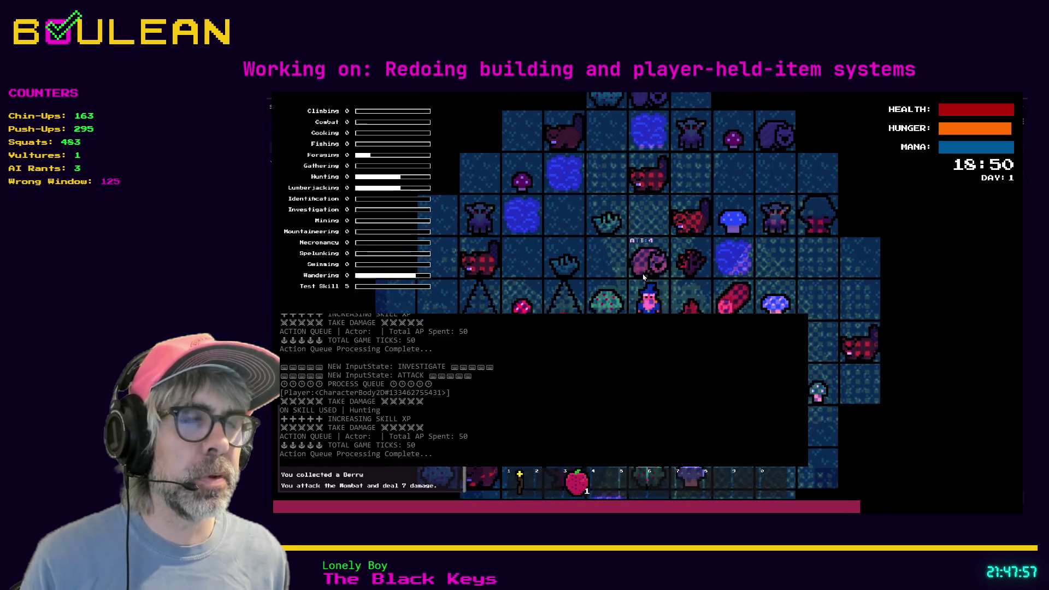
left_click(644, 278)
left_click(643, 277)
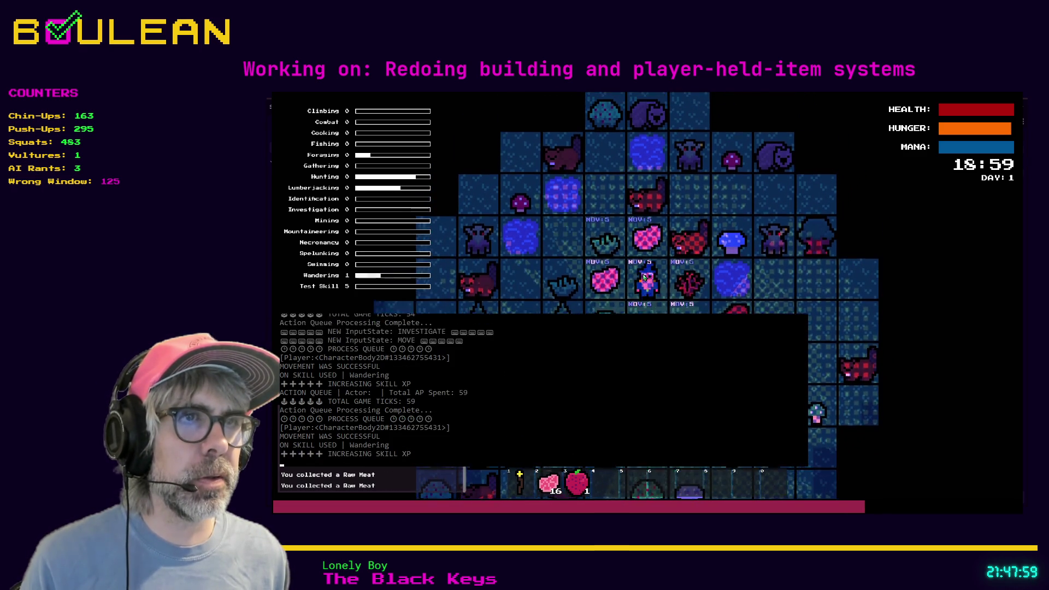
Gather grass from the nearby tuft several times.
key("a")
left_click(643, 278)
left_click(644, 278)
left_click(644, 277)
left_click(644, 277)
left_click(644, 278)
Open and close the crafting list, then quit the game back to the editor.
key("c")
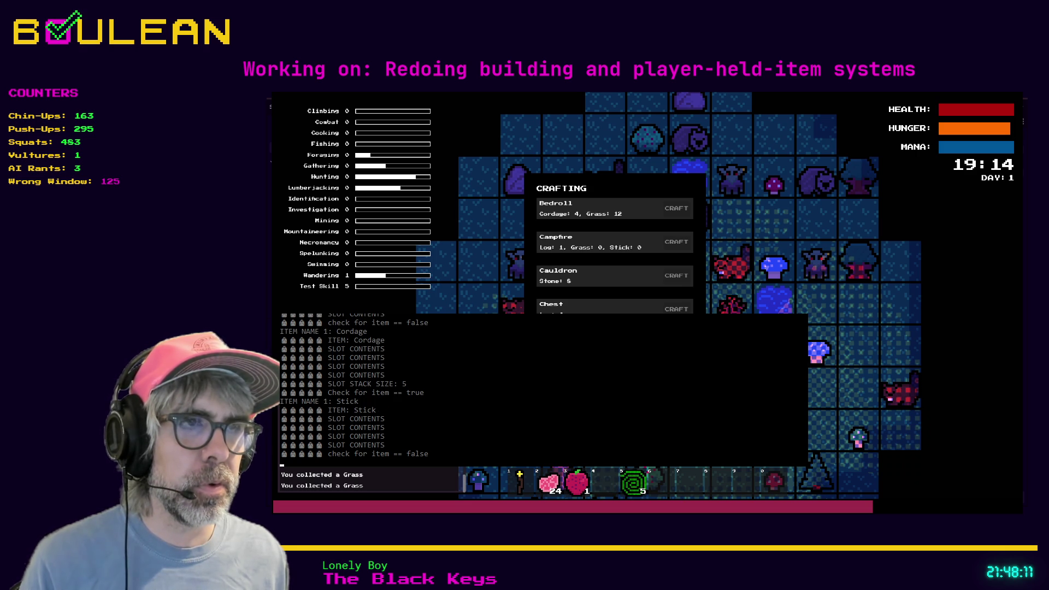
key("Escape")
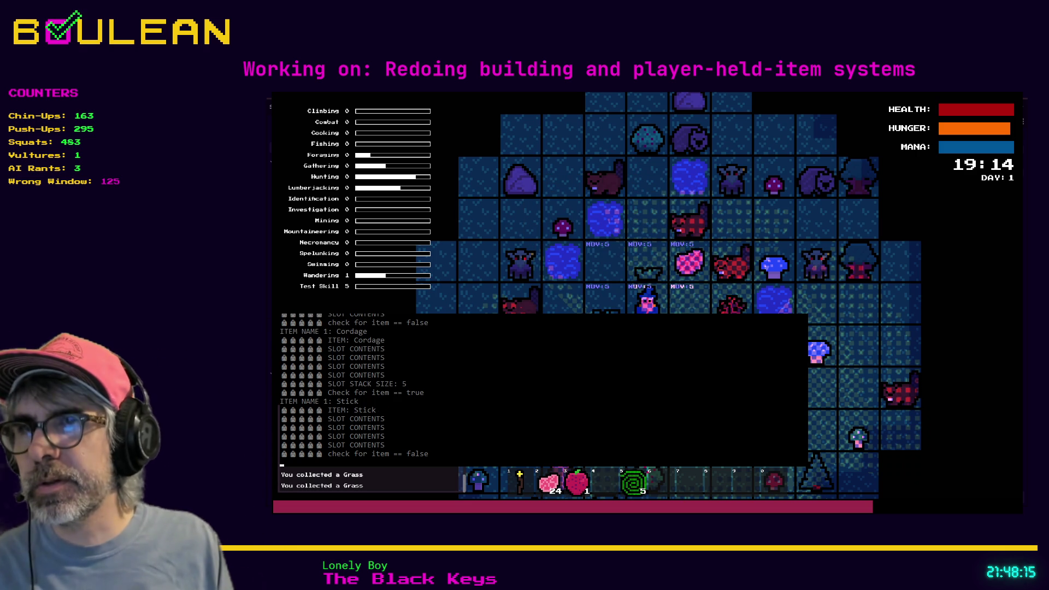
key("alt+F4")
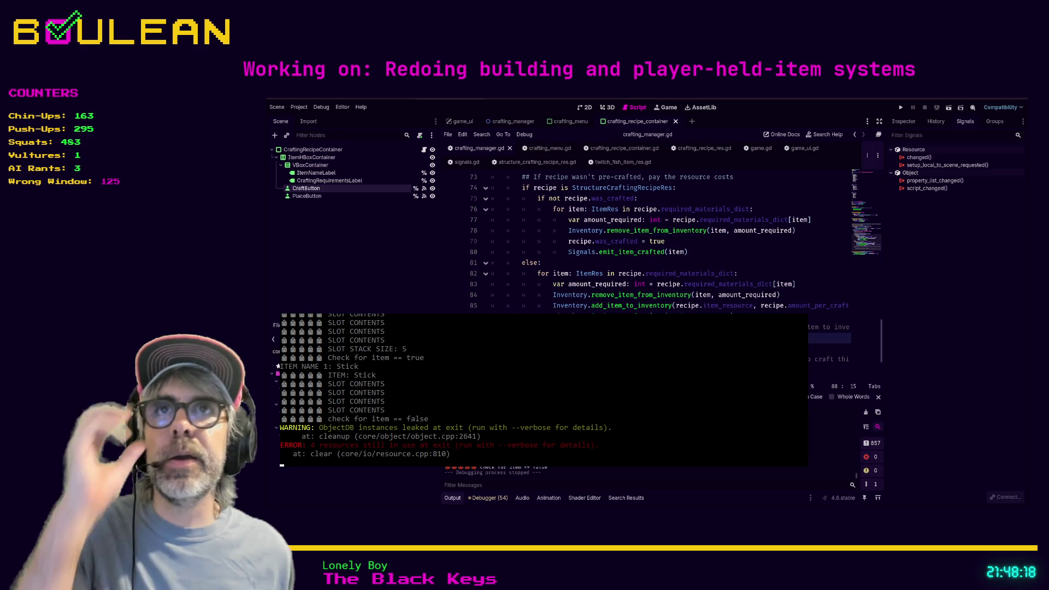